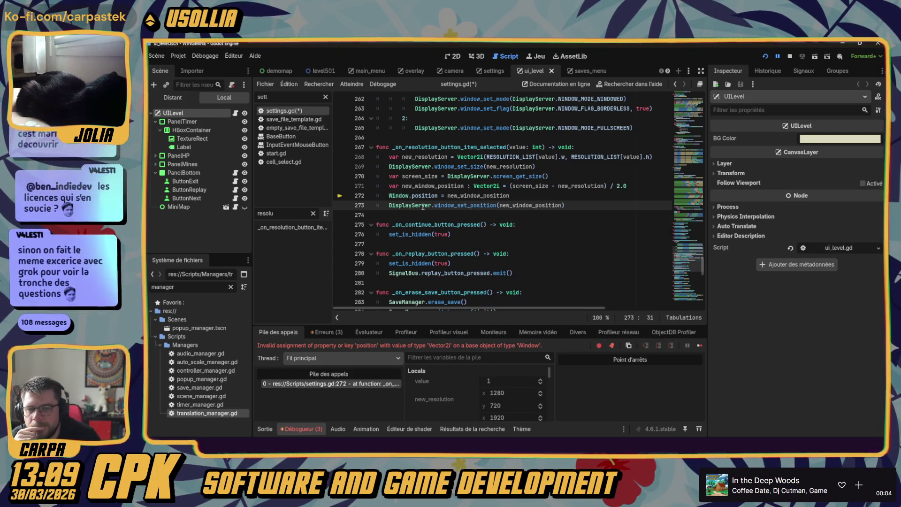
- Open the DisplayServer class reference from the script, skim it, and start a page search
mouse_move(423, 207)
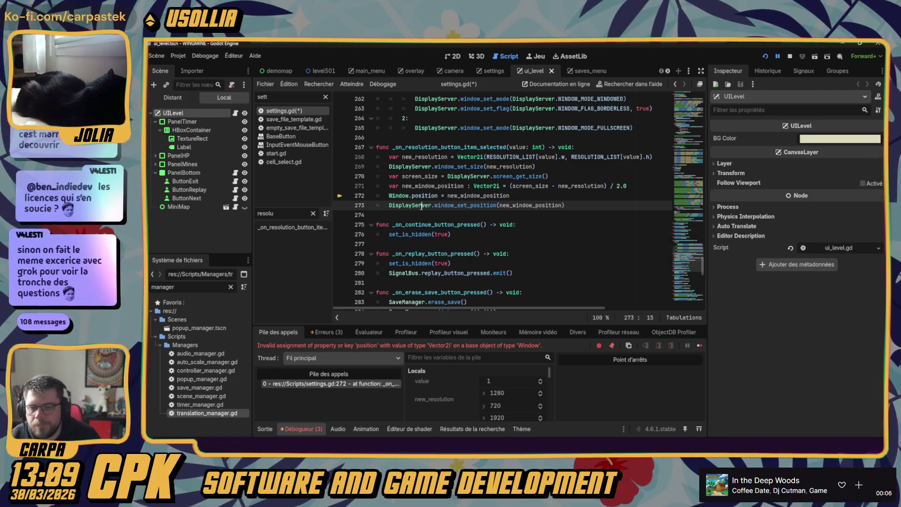
ctrl+click(413, 205)
scroll(415, 160, down, 15)
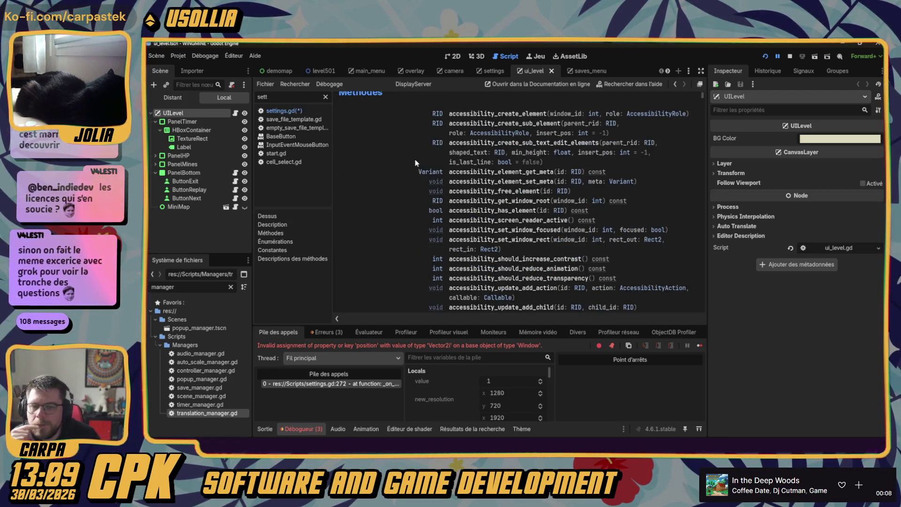
scroll(408, 153, down, 10)
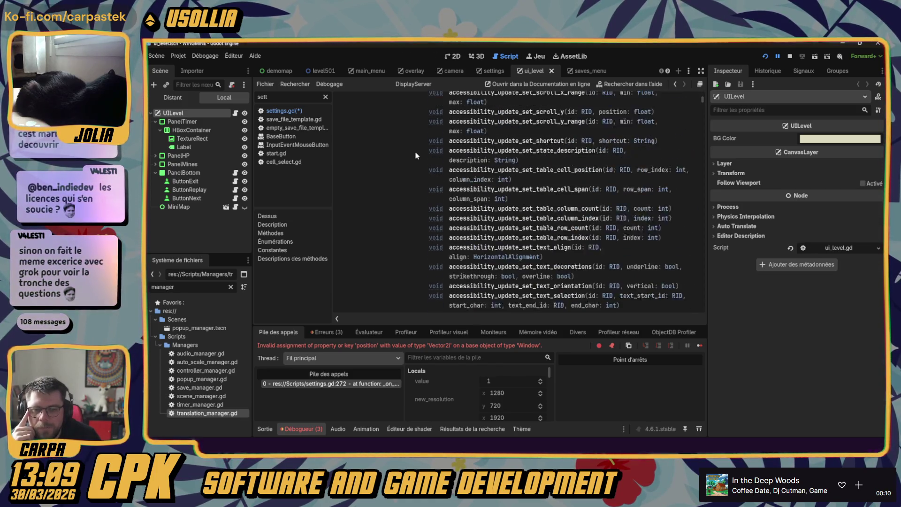
scroll(400, 154, down, 8)
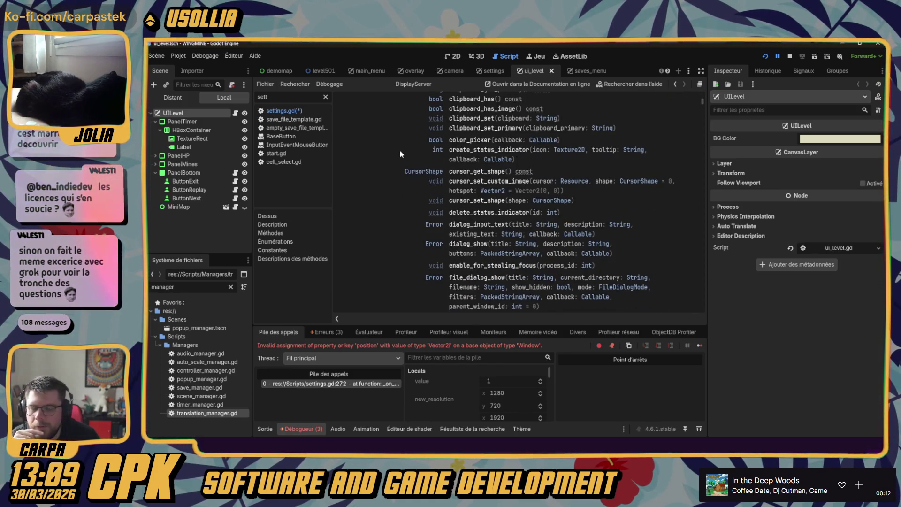
scroll(395, 154, down, 3)
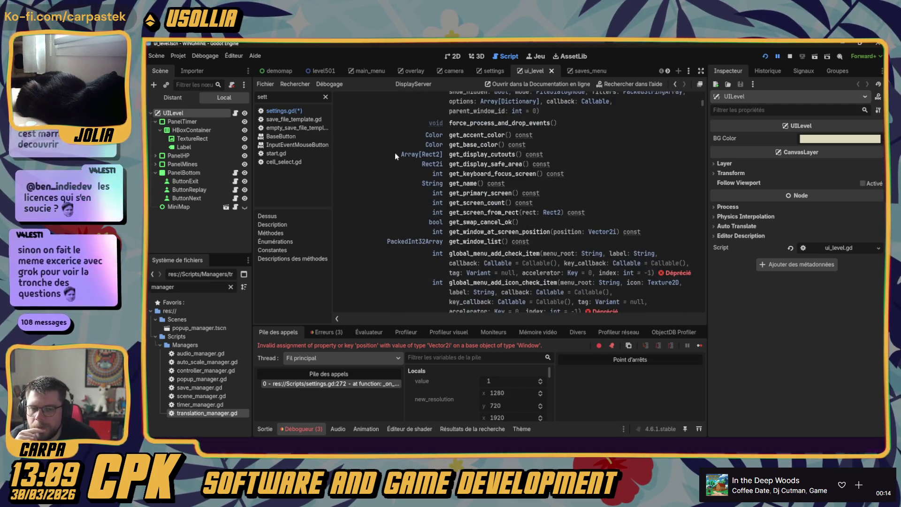
key(ctrl+f)
- Search the DisplayServer docs for 'size' and step through matches to window_set_size
text(size)
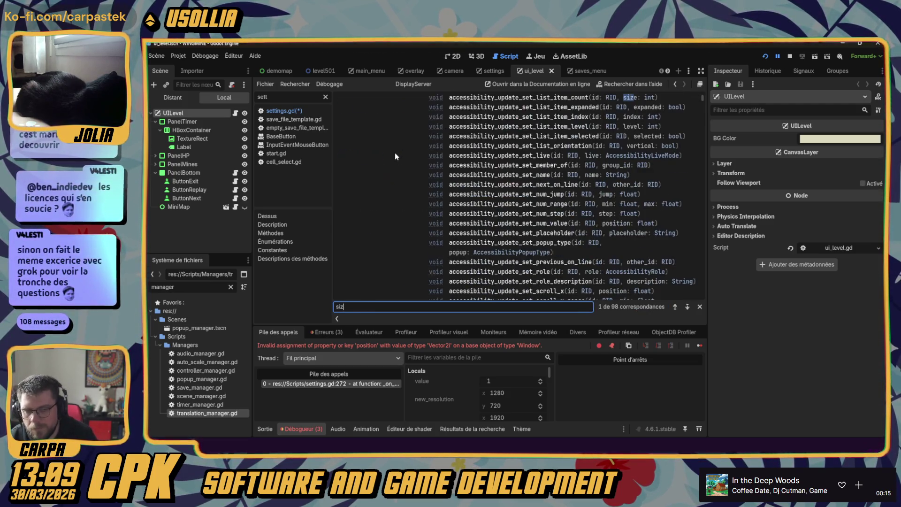
click(688, 306)
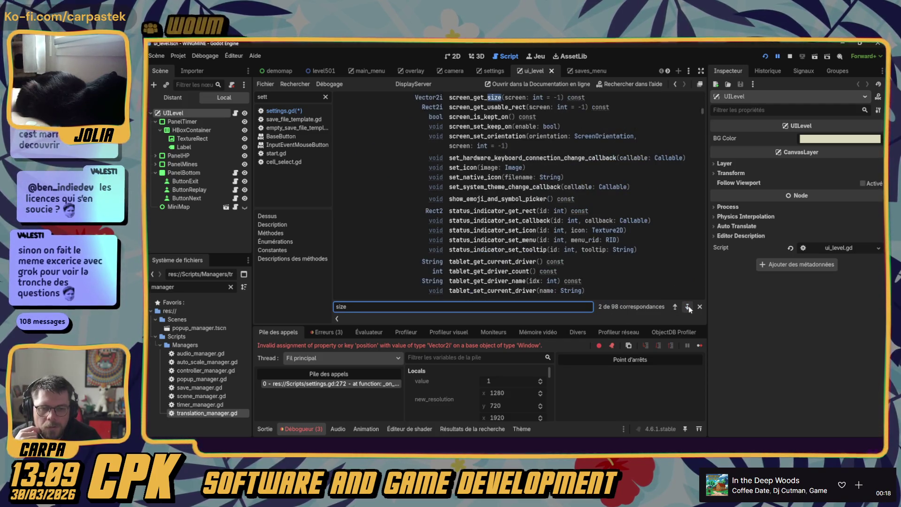
click(687, 306)
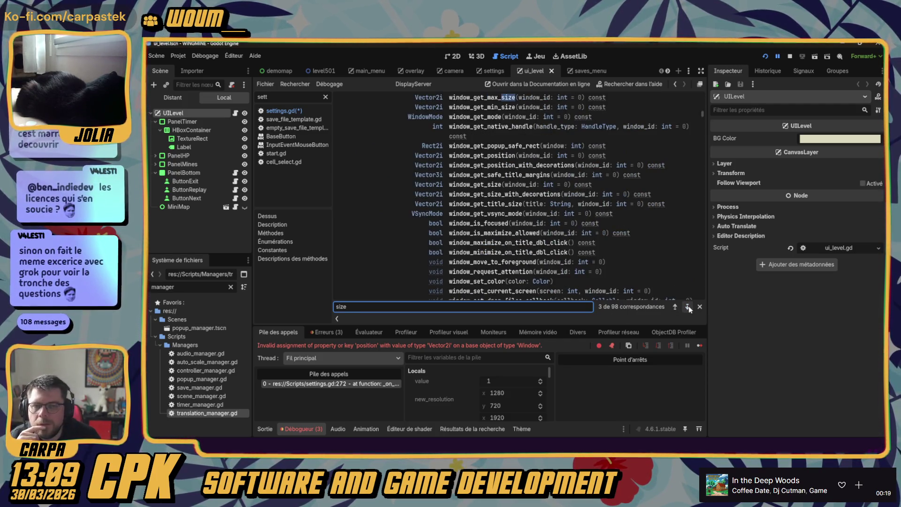
click(687, 307)
click(687, 307)
click(688, 306)
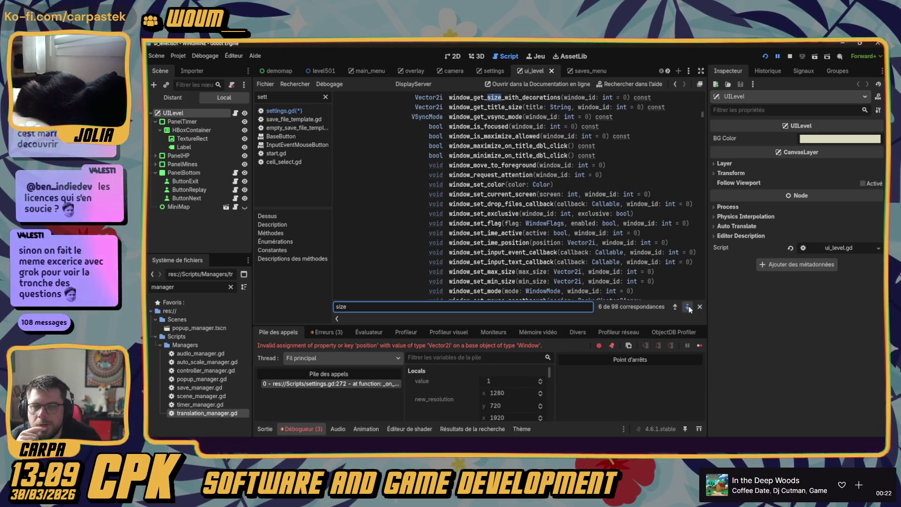
click(688, 306)
click(688, 307)
click(687, 306)
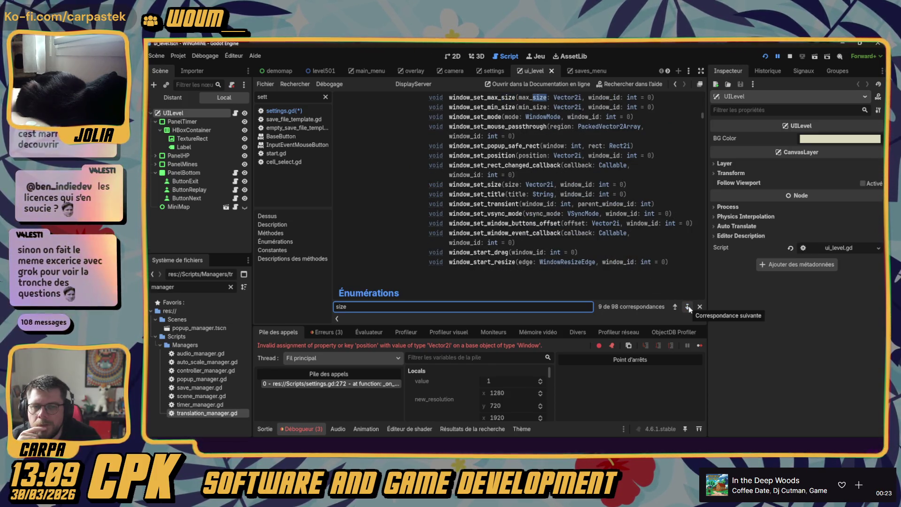
click(688, 306)
click(687, 306)
click(687, 306)
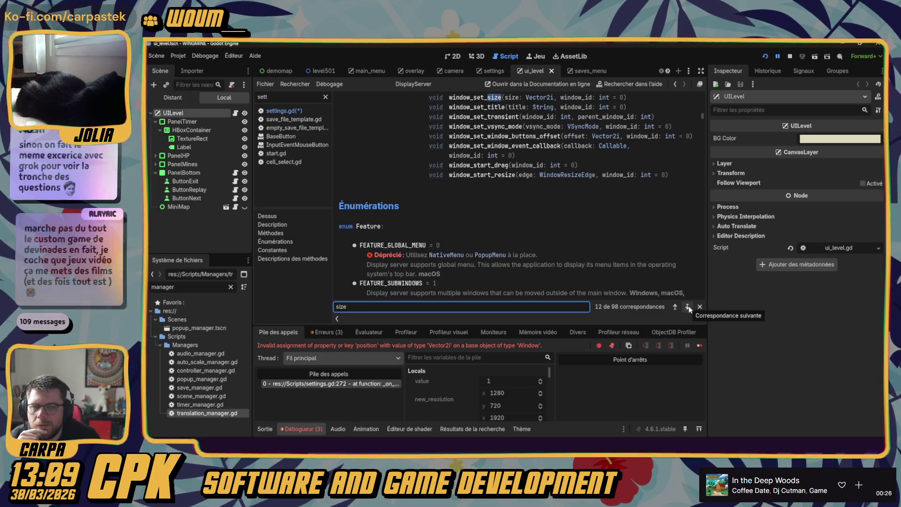
click(687, 307)
click(688, 306)
- Change the search to 'posi' and browse the first position matches
key(ctrl+a)
text(posi)
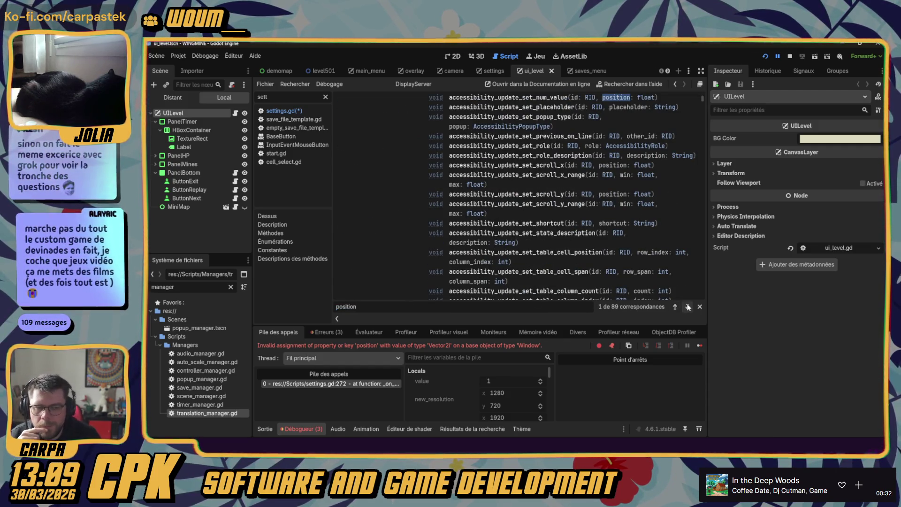
click(688, 307)
click(676, 308)
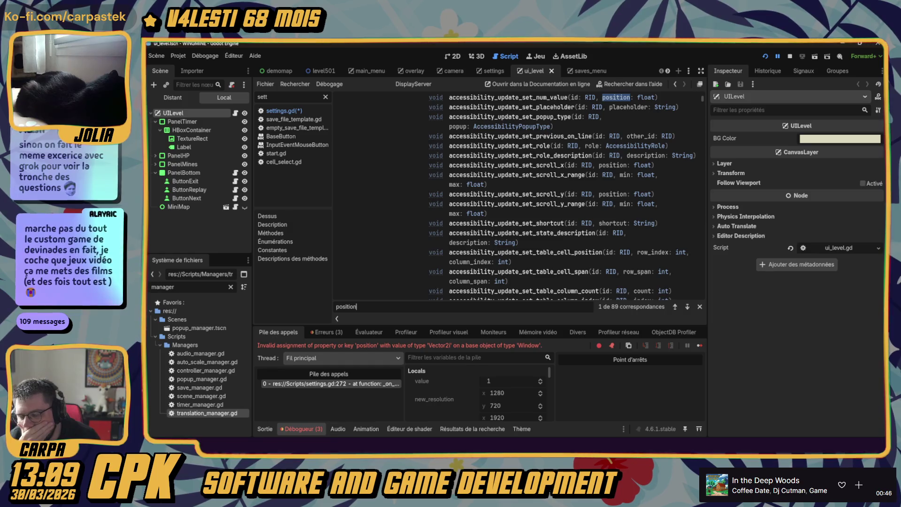
mouse_move(346, 439)
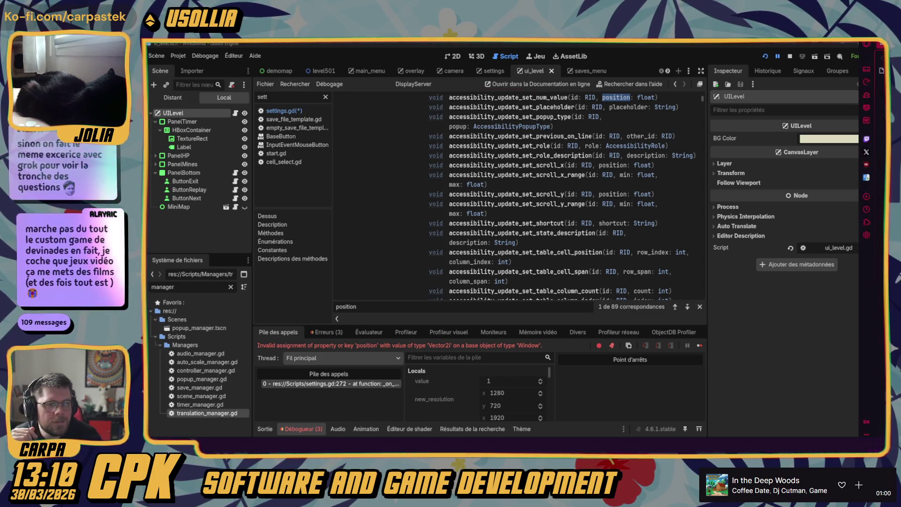
- In Opera, go to the Devinades by carpastek page via the itch.io/de suggestion
key(alt+Tab)
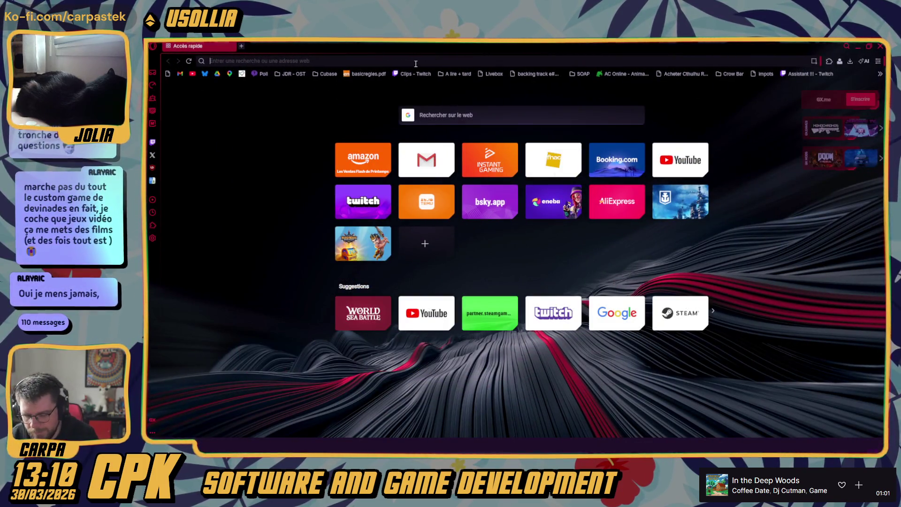
text(itch)
key(Down)
key(Down)
key(Down)
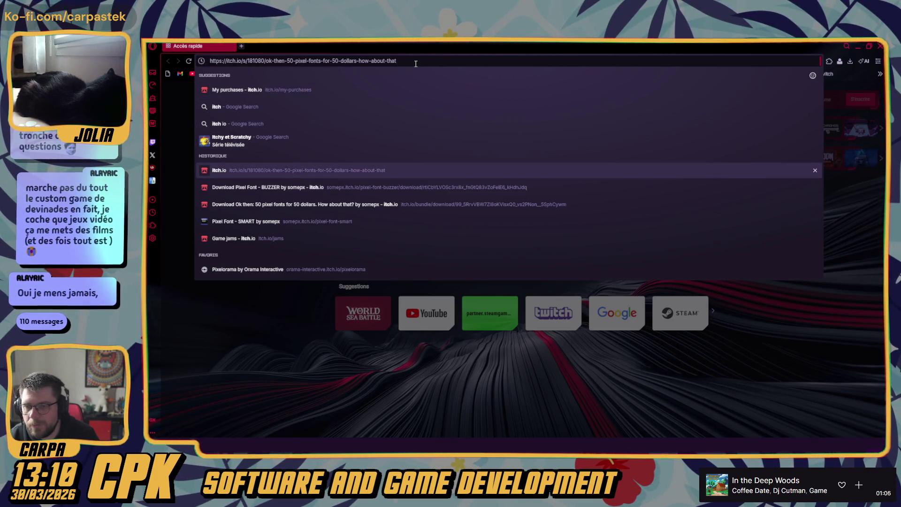
key(Down)
key(Down)
key(Down)
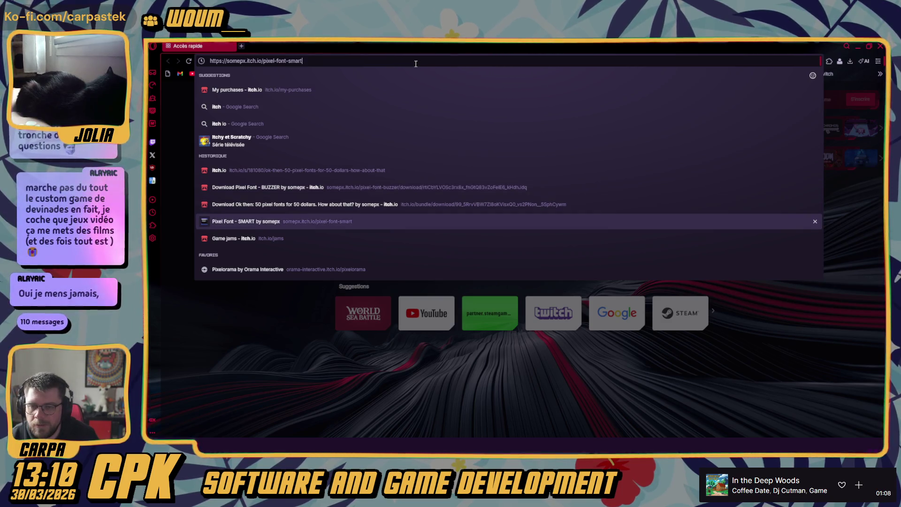
key(Down)
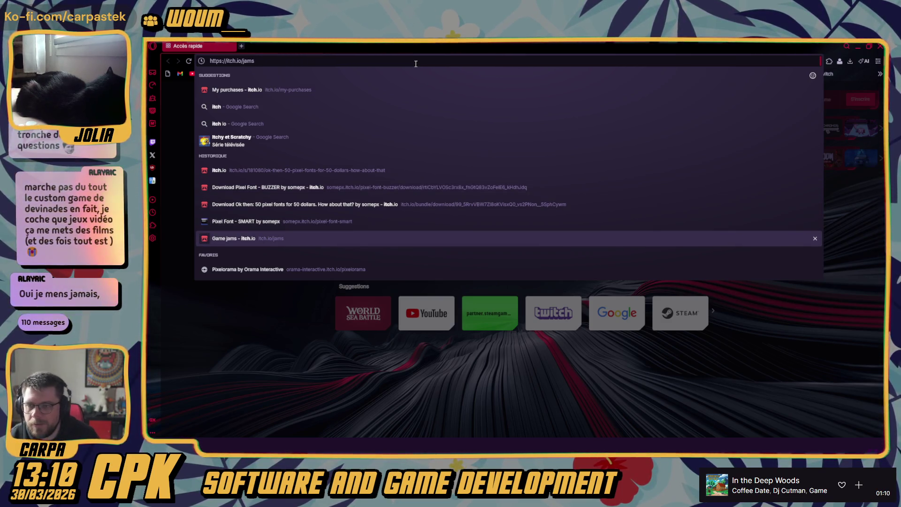
triple_click(273, 62)
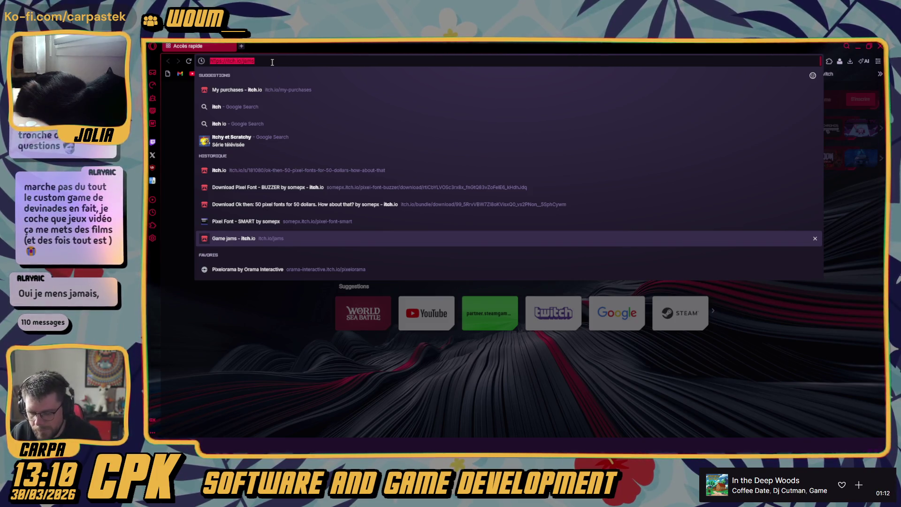
text(itch)
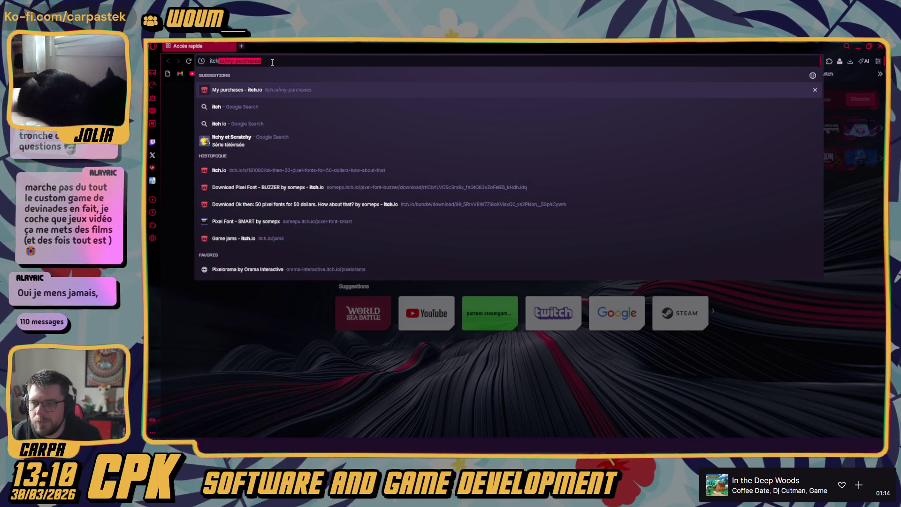
text(.io/de)
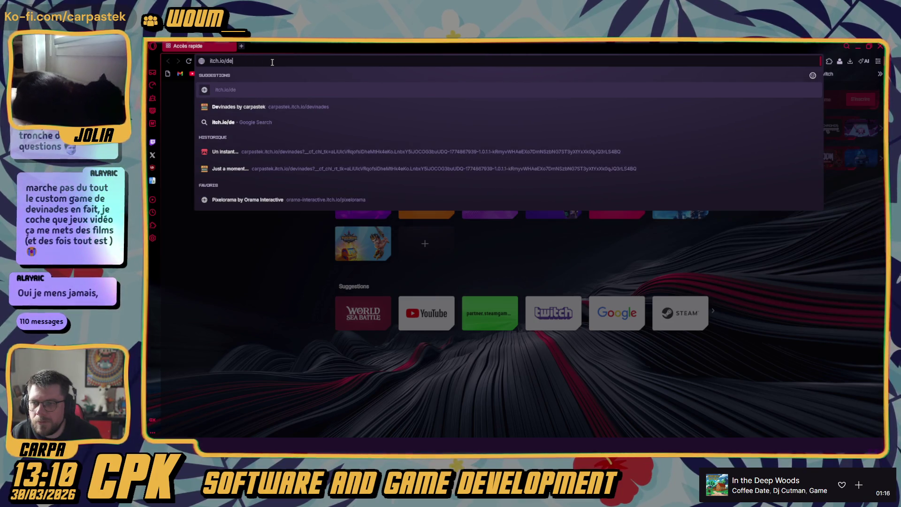
key(Down)
key(Return)
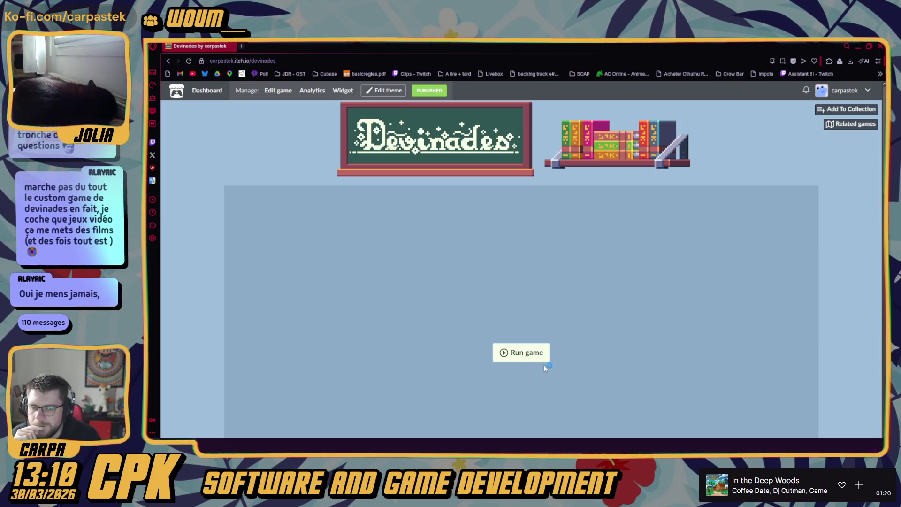
- Run the Devinades game on its itch.io page and wait for the Godot loading screen
click(537, 356)
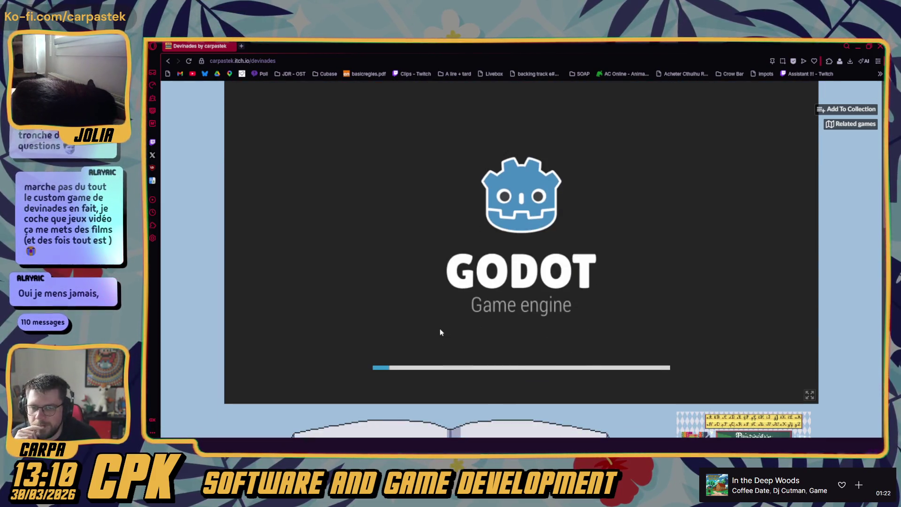
scroll(676, 314, up, 1)
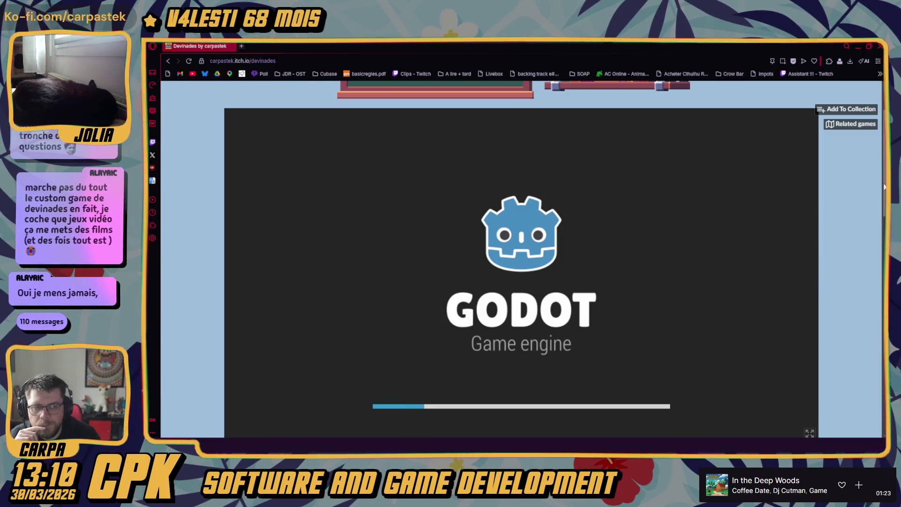
scroll(884, 187, down, 1)
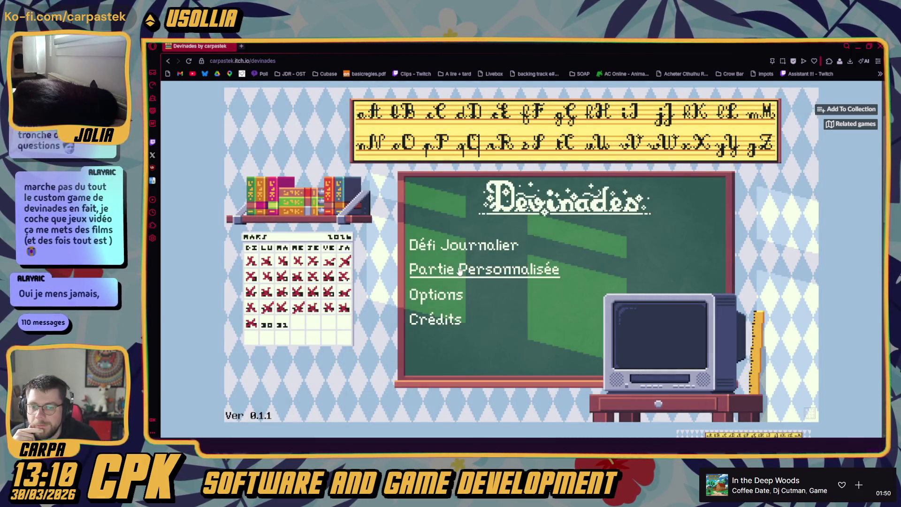
- Launch a Partie Personnalisée with Cinéma, Littérature, Figure historique and Science off and Jeux Vidéo on
click(459, 270)
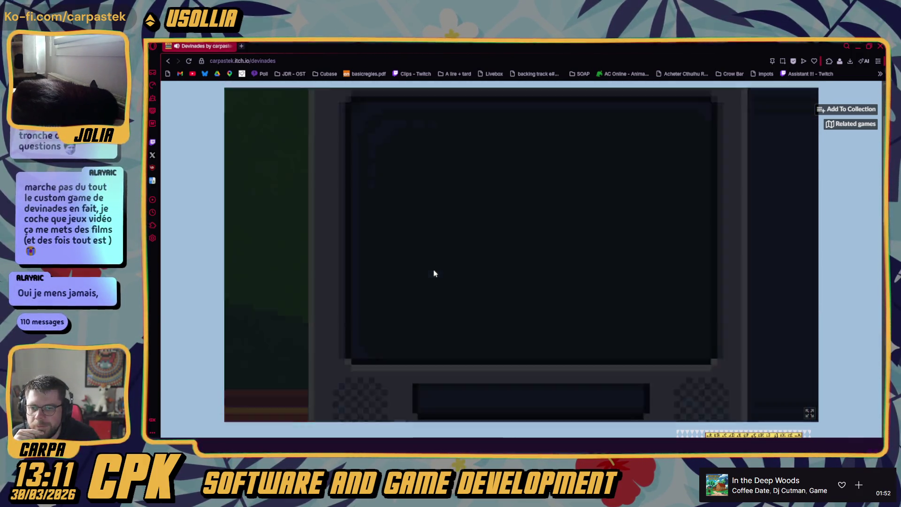
click(268, 237)
click(267, 361)
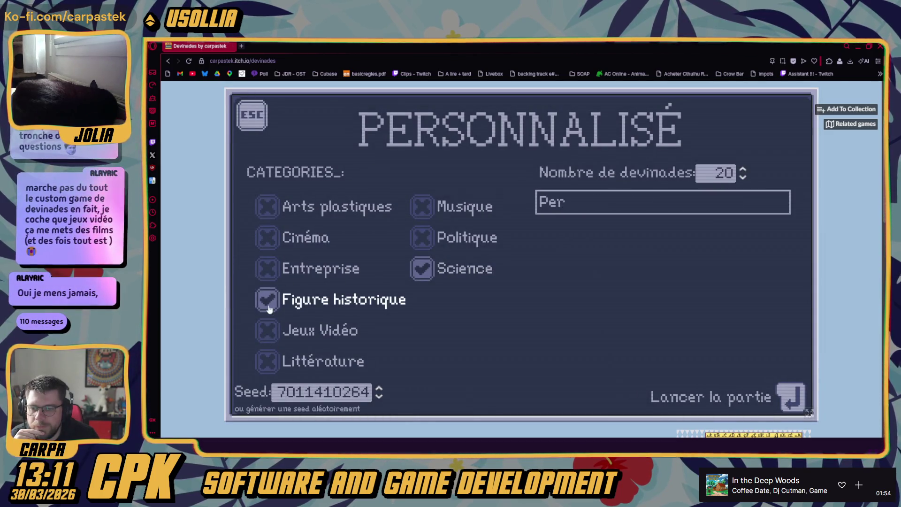
click(269, 307)
click(421, 267)
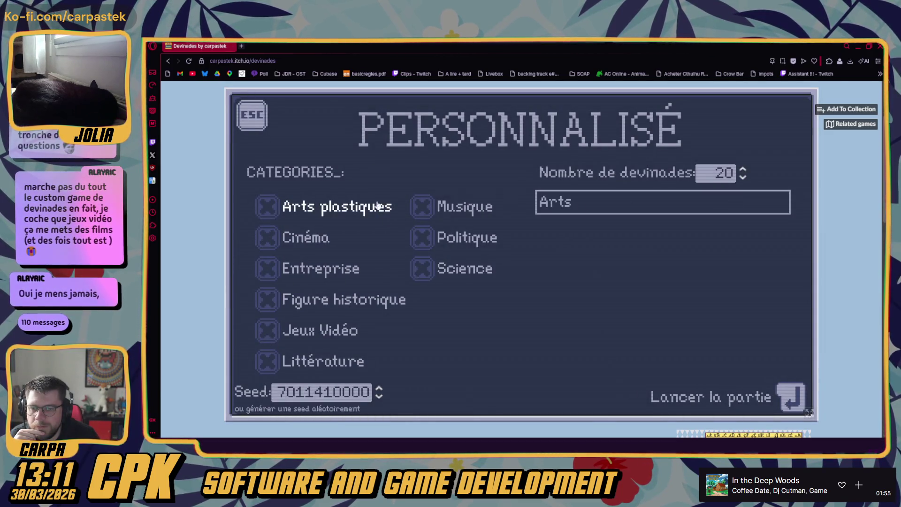
click(266, 325)
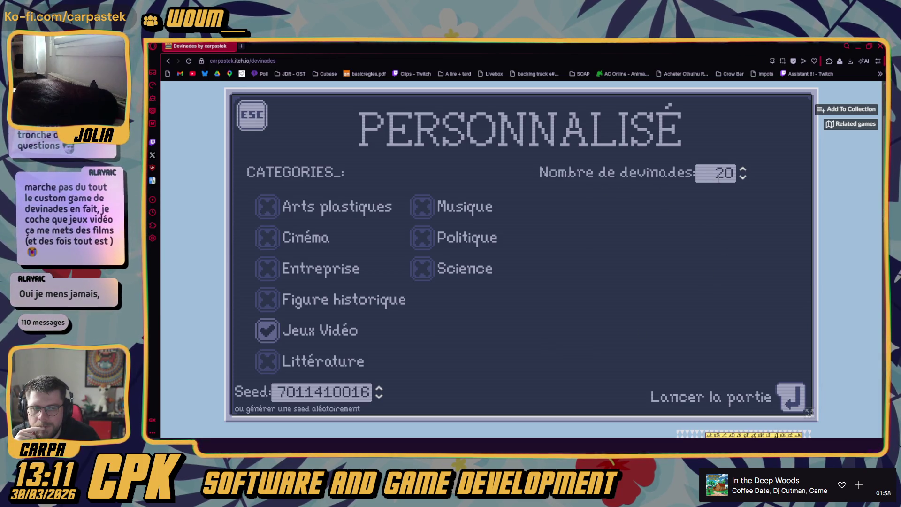
click(704, 395)
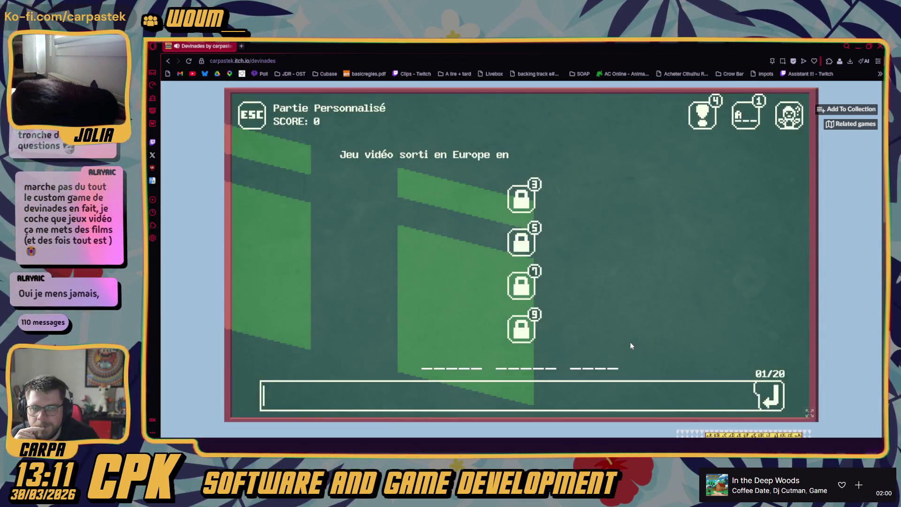
- Skip questions 01 through 04, confirming each skip, to reach question 05/20
click(790, 115)
click(483, 270)
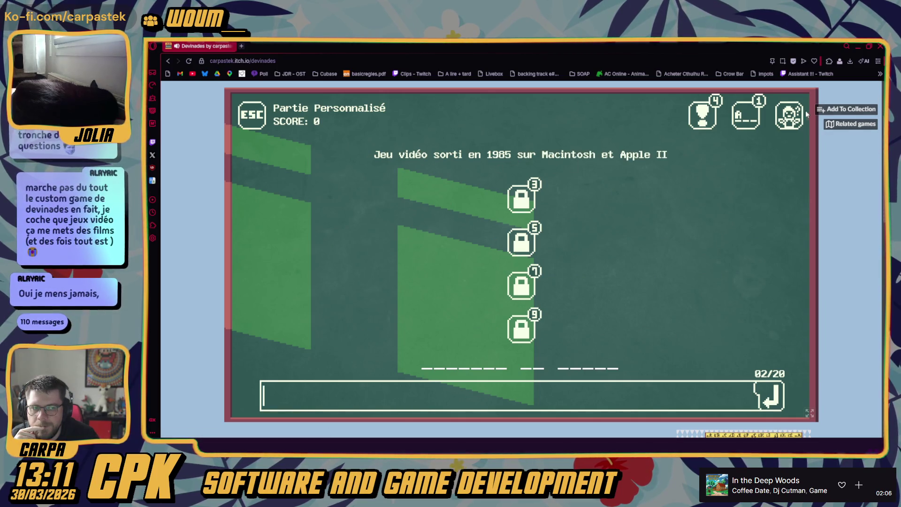
click(790, 115)
click(486, 270)
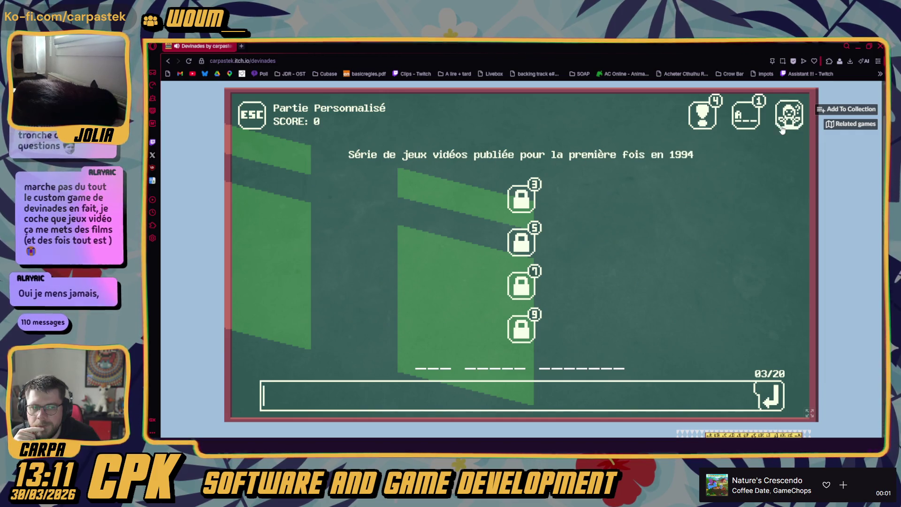
click(788, 117)
click(486, 269)
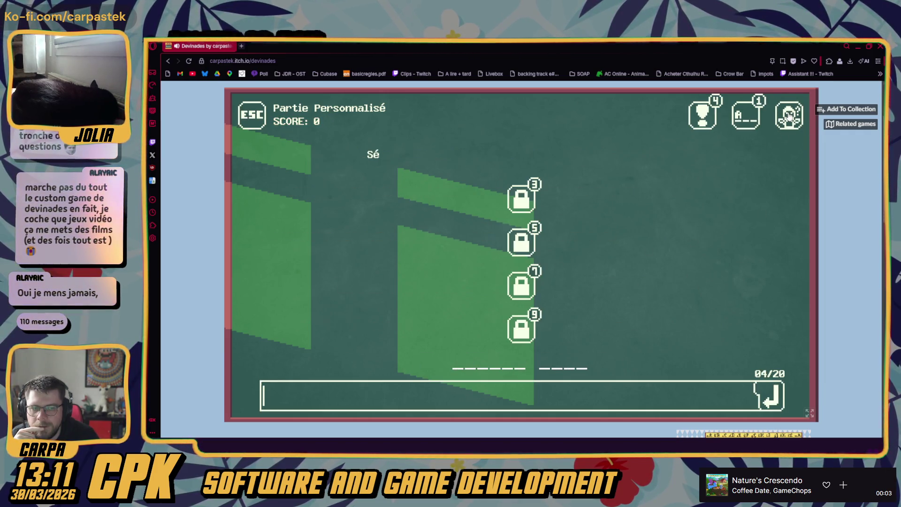
click(788, 115)
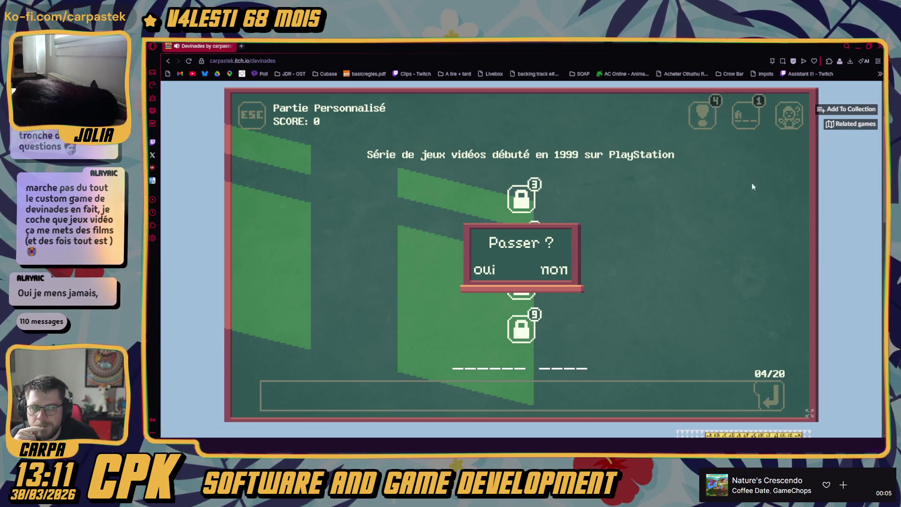
click(488, 270)
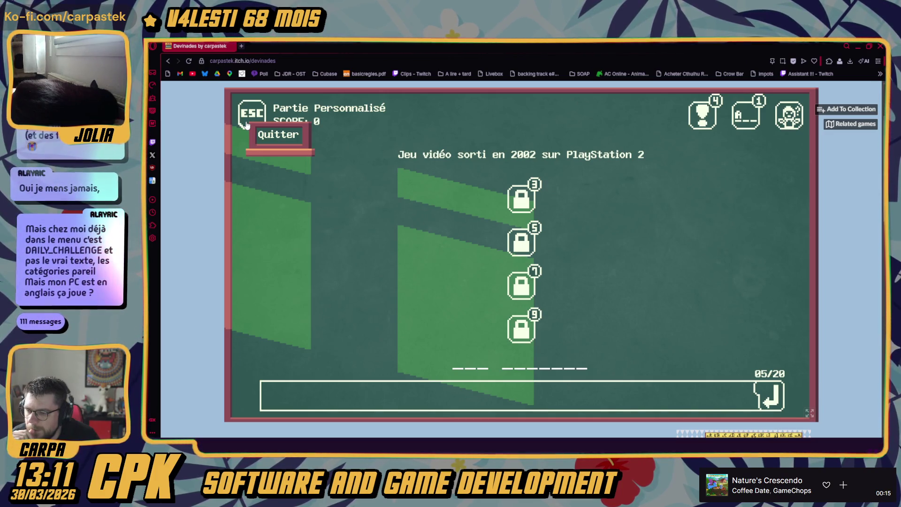
- Quit the custom game with ESC, confirm Oui, and leave the score screen for the main menu
click(246, 124)
click(466, 256)
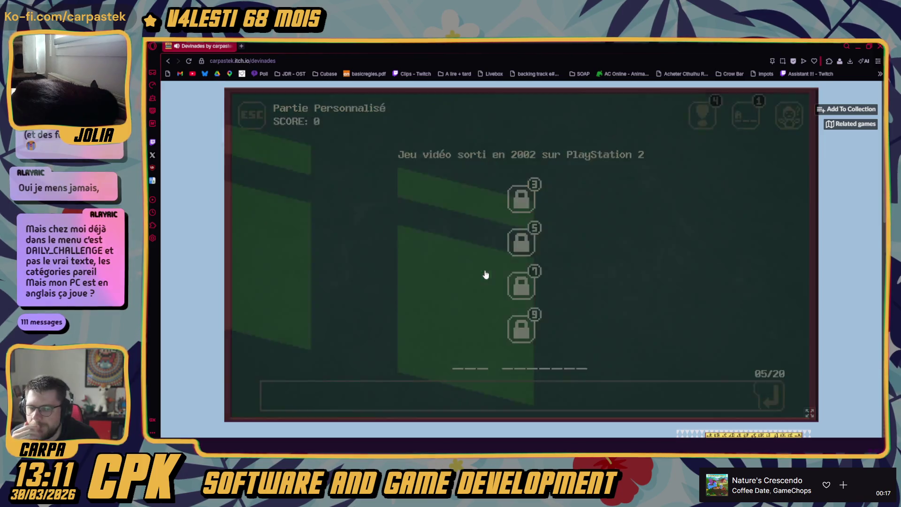
click(779, 114)
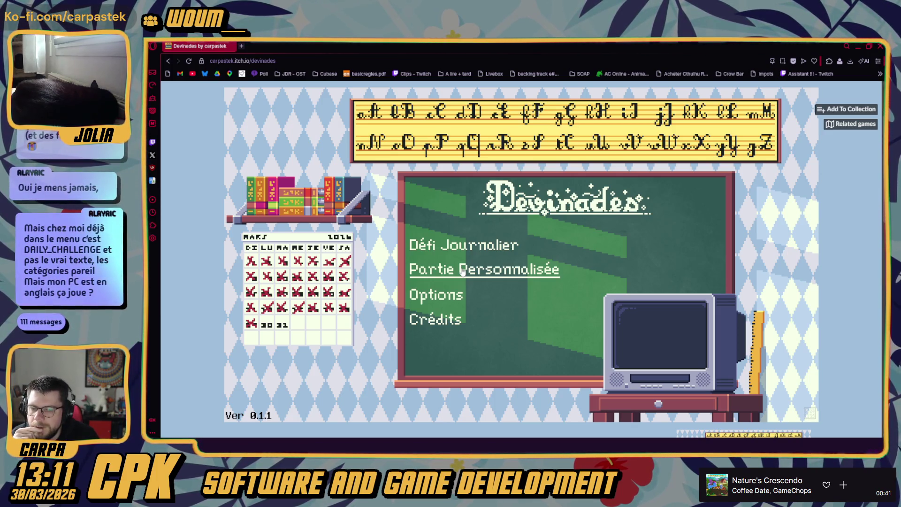
- Check Options, then set up a custom game with only the Jeux Vidéo category ticked
click(462, 271)
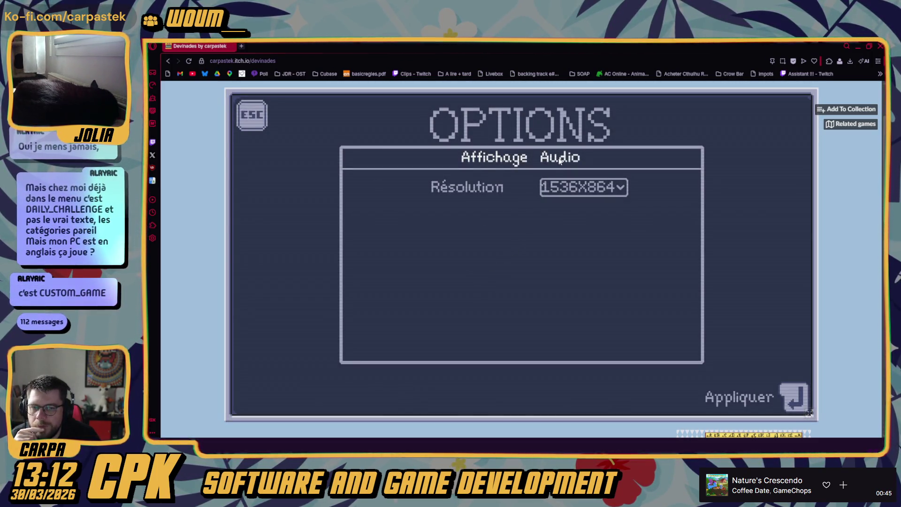
click(261, 123)
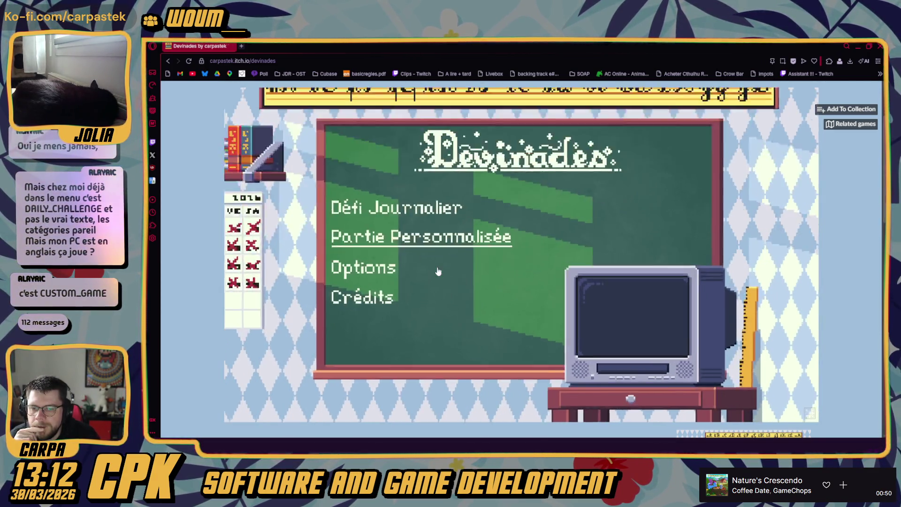
click(439, 268)
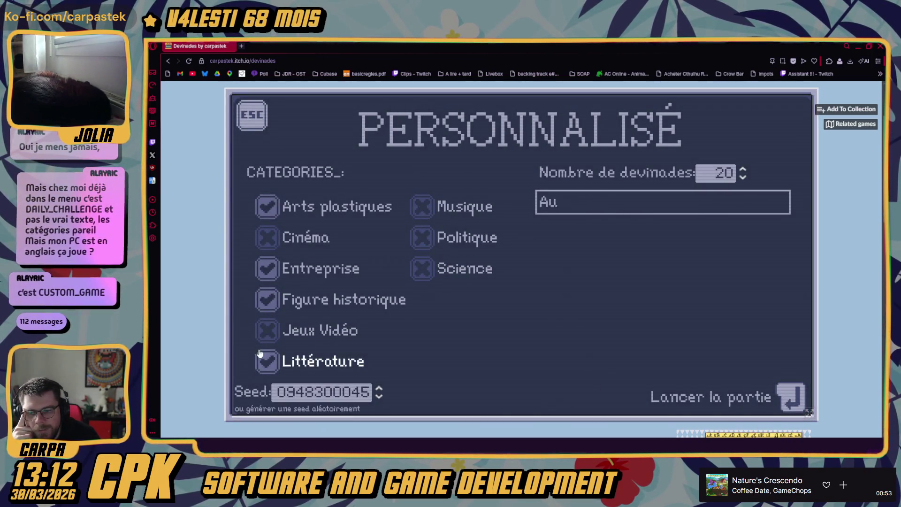
click(264, 359)
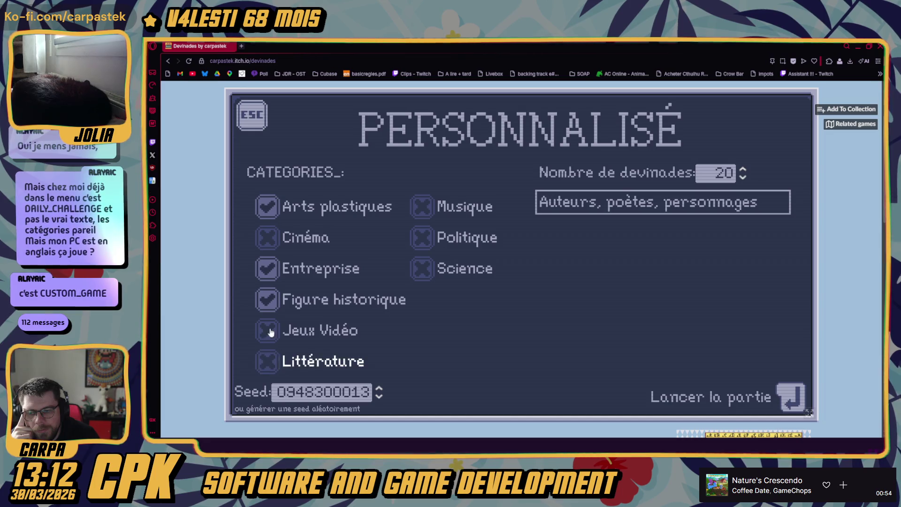
click(271, 300)
click(265, 268)
click(265, 207)
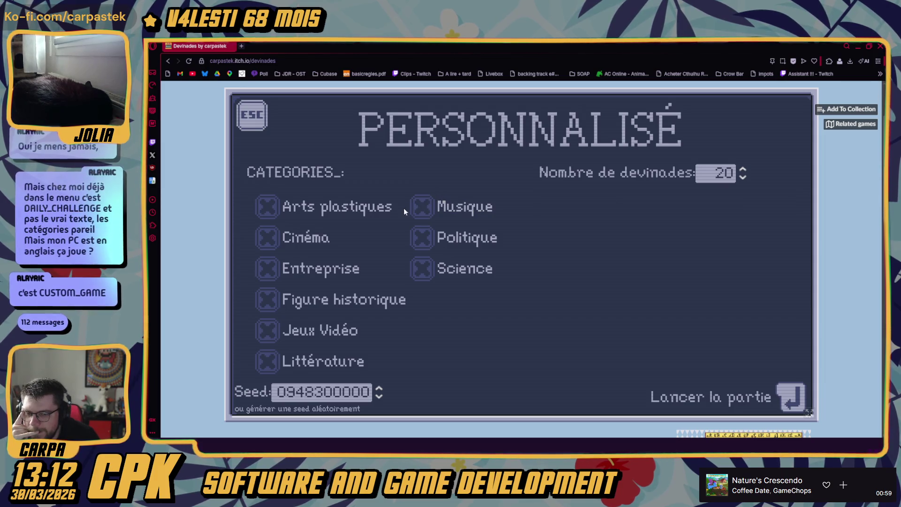
click(267, 330)
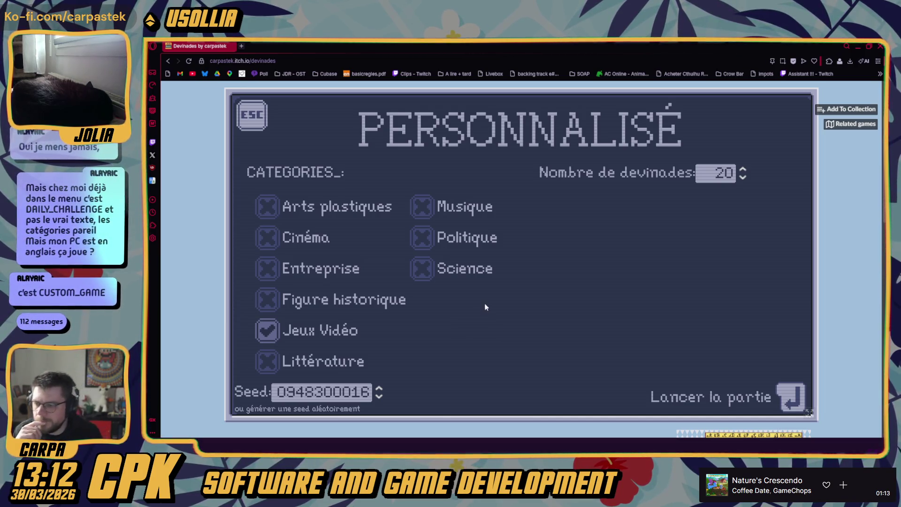
- Launch the Jeux Vidéo custom game, then close the game's browser window
mouse_move(502, 274)
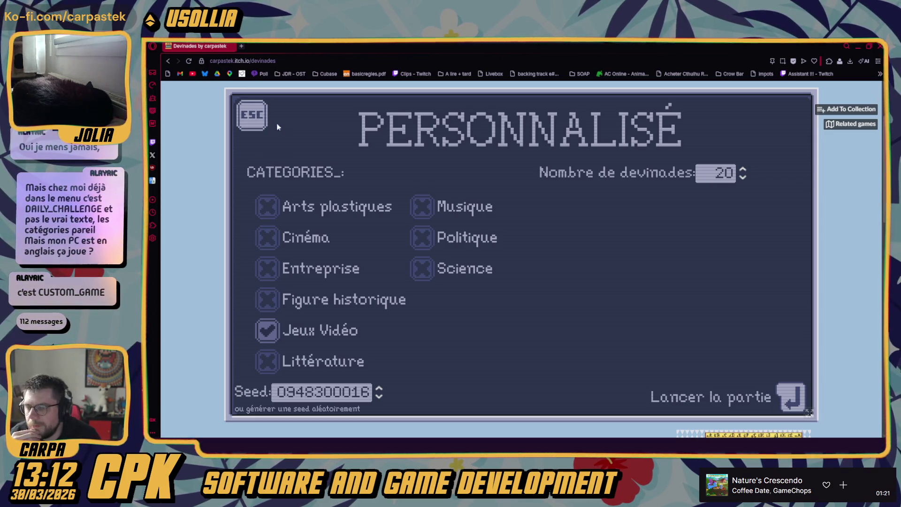
click(726, 406)
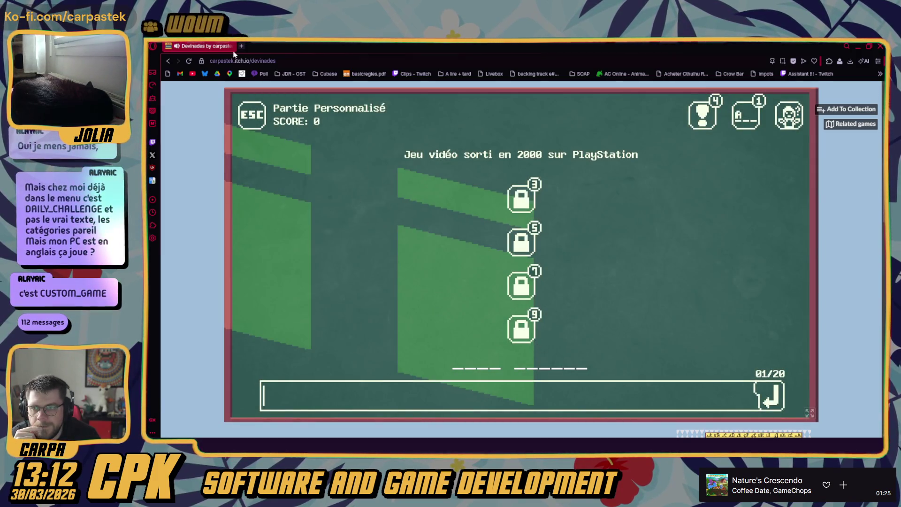
click(879, 47)
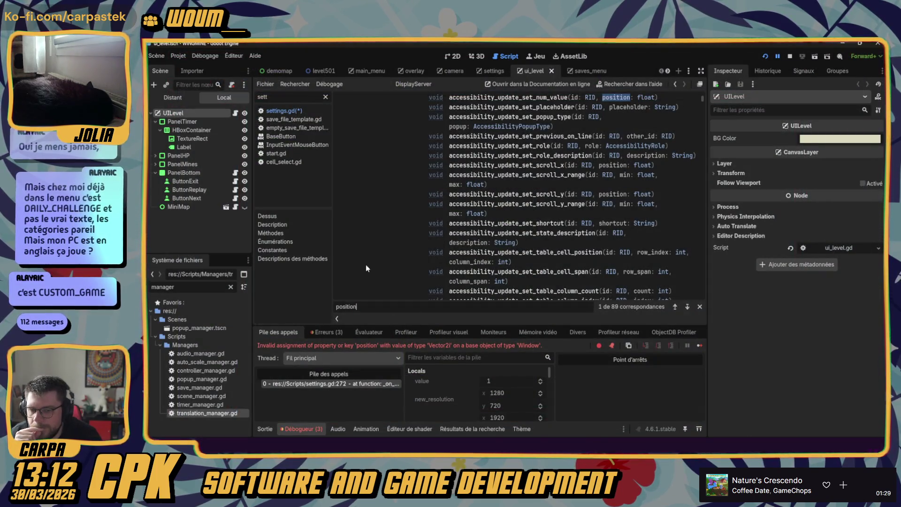
- Show the Erreurs (3) list in Godot's Débogueur panel
click(368, 245)
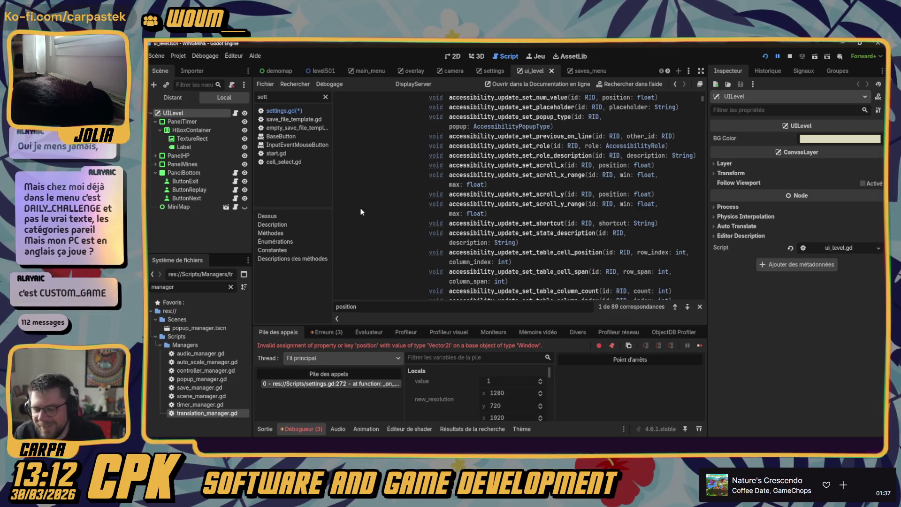
click(329, 333)
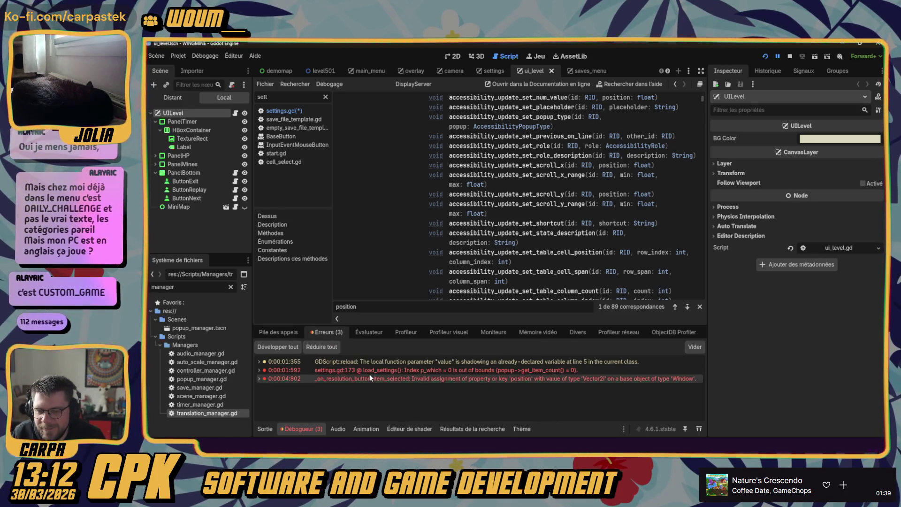
- Jump from the settings.gd:173 error to the load_settings resolution loop and review it
click(369, 371)
double_click(369, 371)
double_click(369, 370)
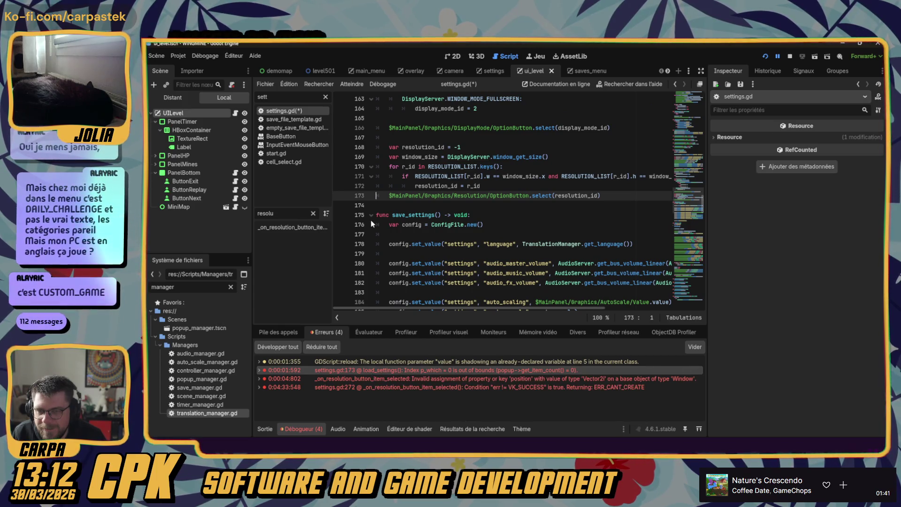
click(501, 201)
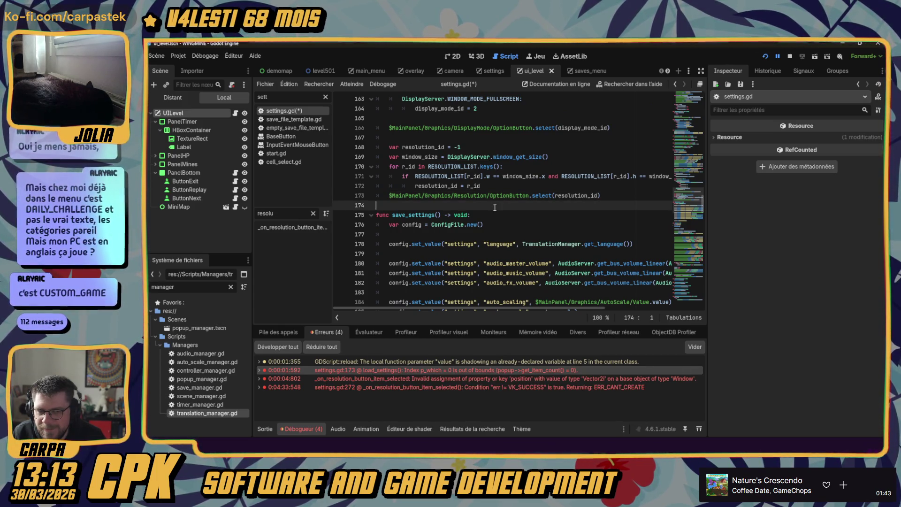
scroll(496, 206, down, 2)
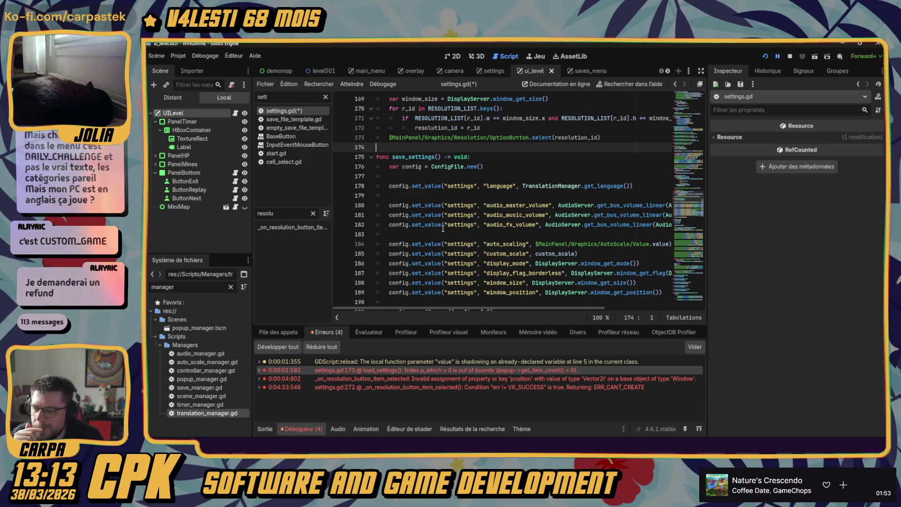
scroll(441, 220, up, 2)
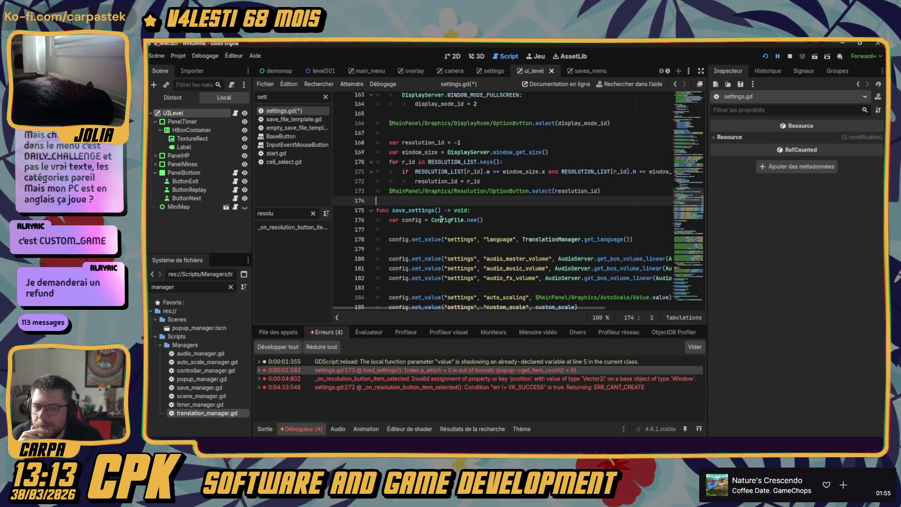
scroll(441, 219, up, 1)
click(441, 220)
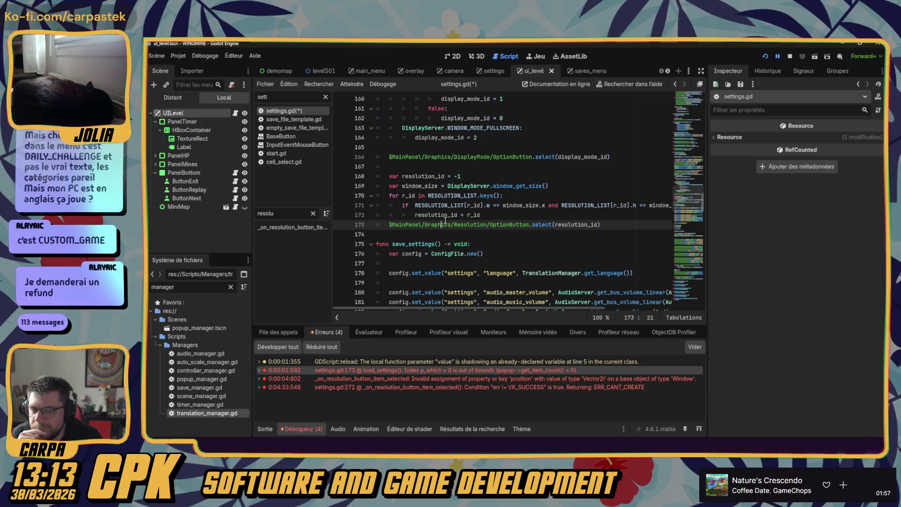
click(488, 219)
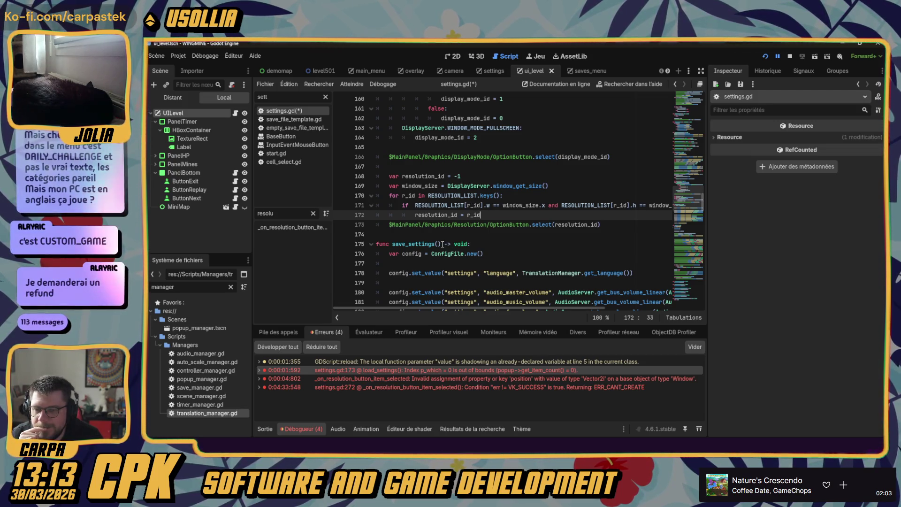
scroll(432, 213, up, 3)
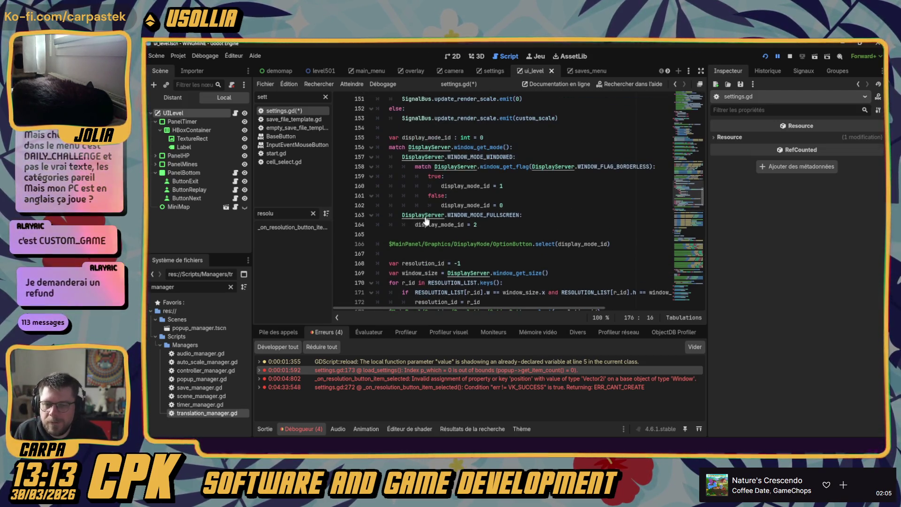
- Open the DisplayServer class reference and search it for 'position'
ctrl+click(425, 220)
key(ctrl+f)
text(p)
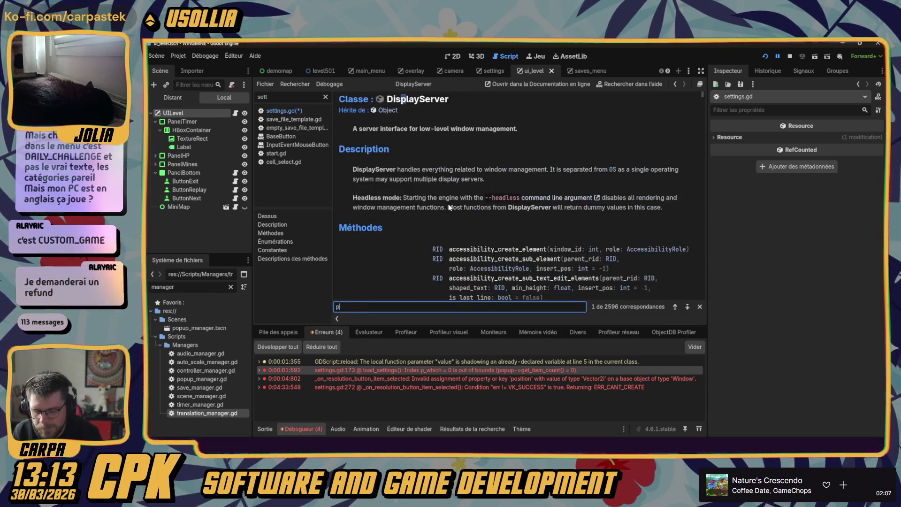
text(osition)
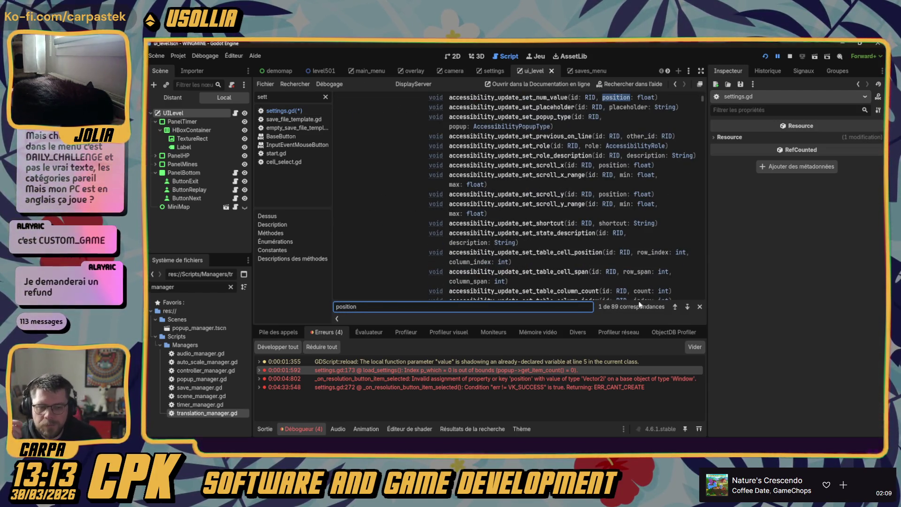
- Step through the DisplayServer 'position' matches looking for the window position methods
click(676, 308)
click(688, 308)
click(687, 307)
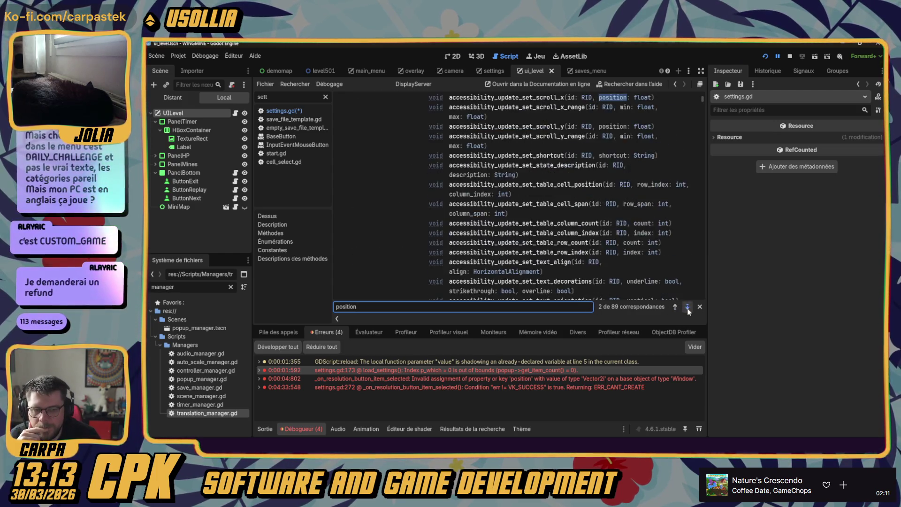
click(688, 307)
click(687, 308)
click(688, 307)
click(688, 308)
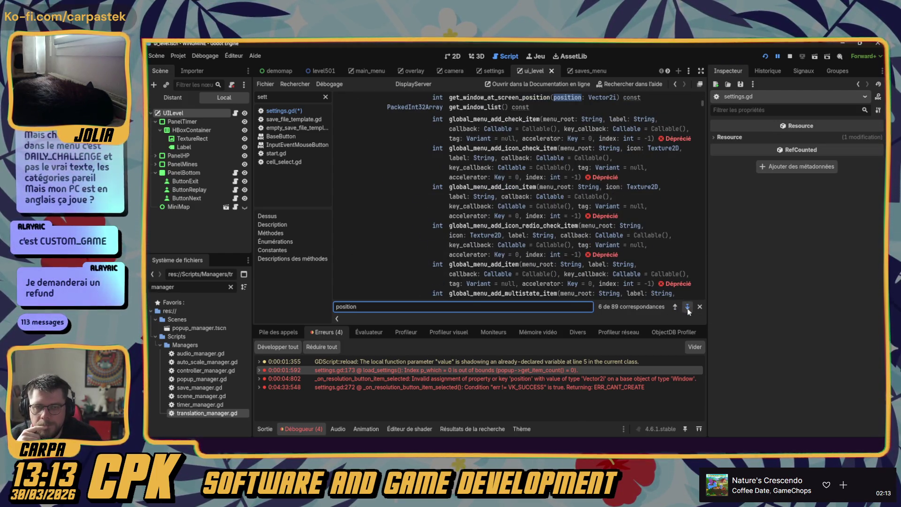
click(687, 307)
click(687, 307)
click(688, 308)
click(687, 308)
scroll(547, 157, up, 2)
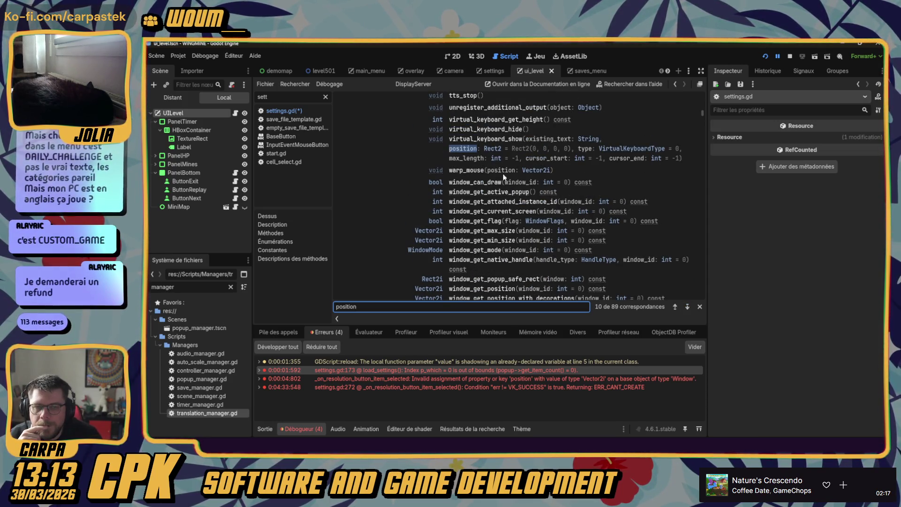
click(688, 308)
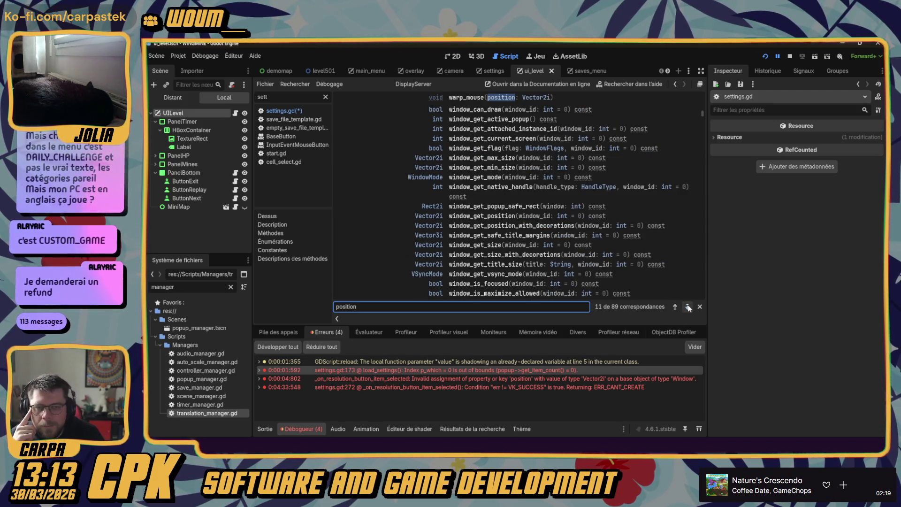
click(687, 308)
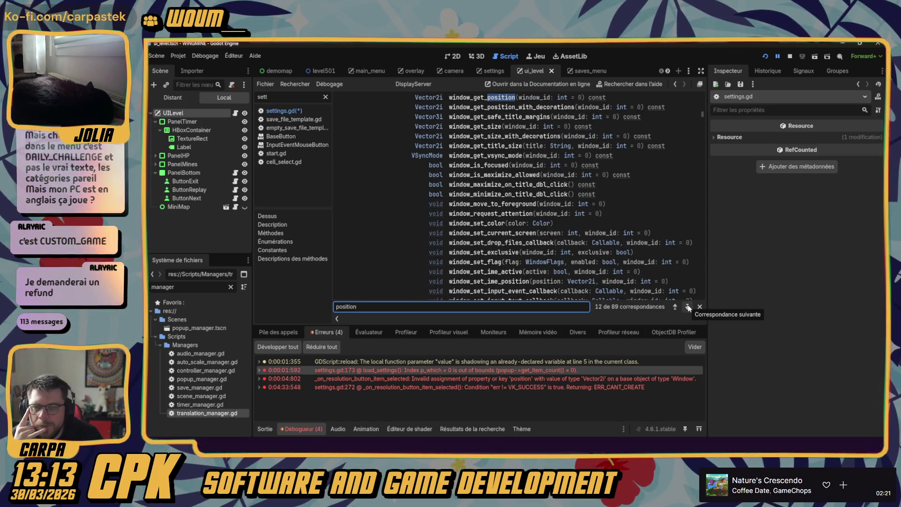
click(688, 307)
click(687, 307)
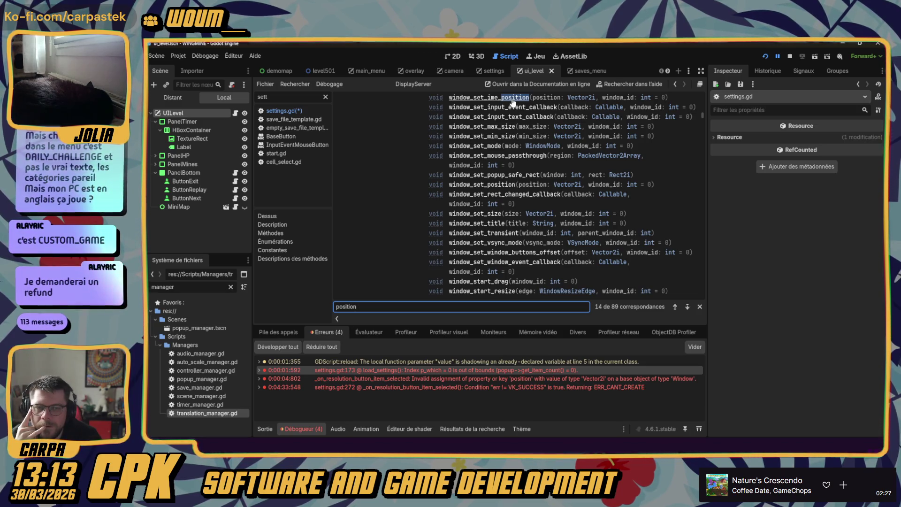
scroll(512, 104, up, 1)
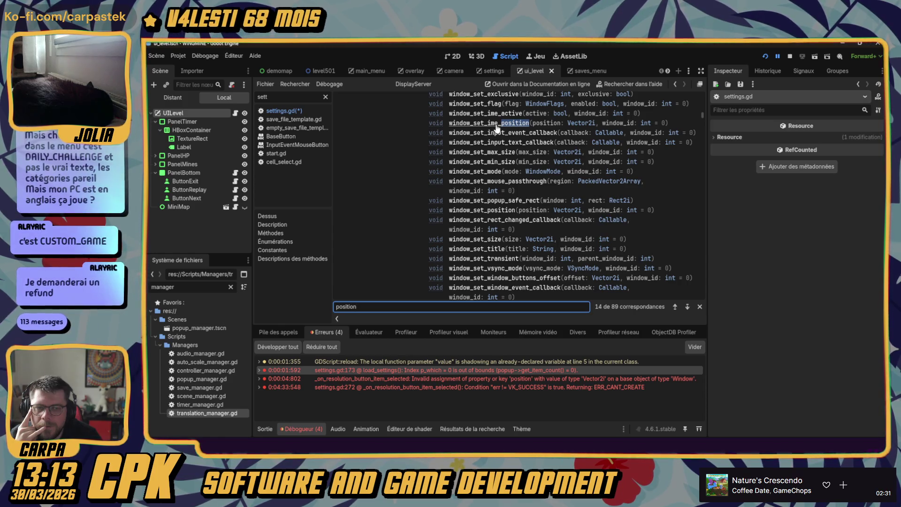
click(687, 307)
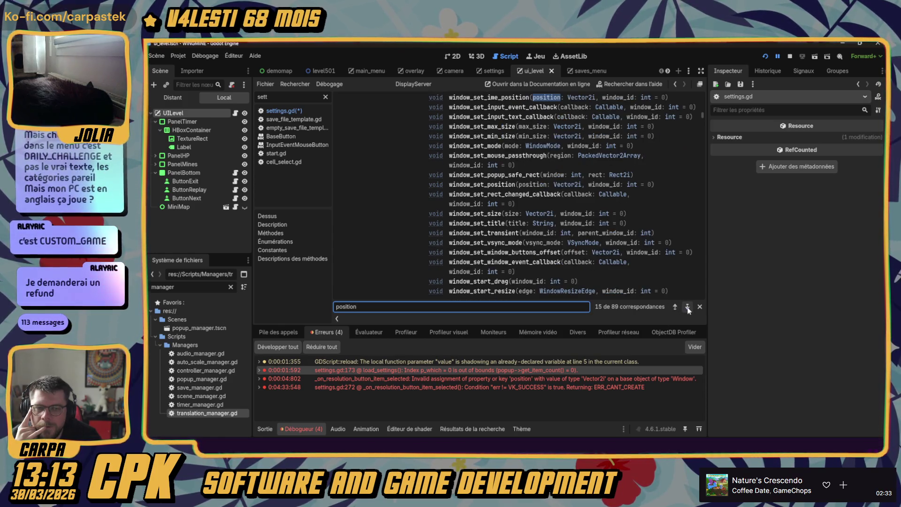
click(688, 306)
click(687, 306)
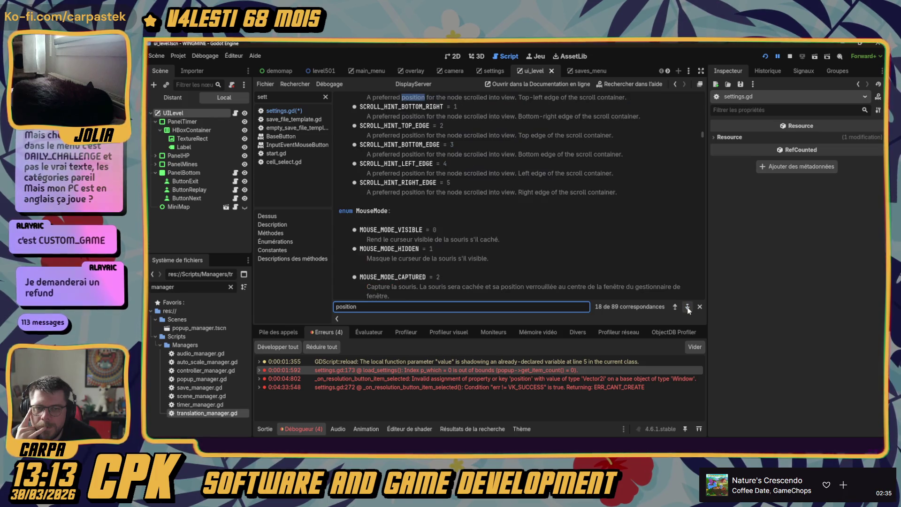
key(Return)
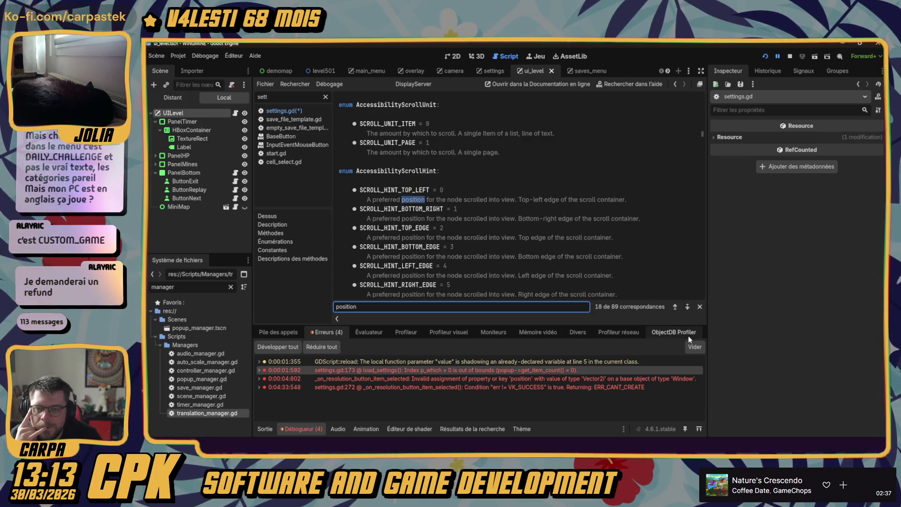
click(687, 306)
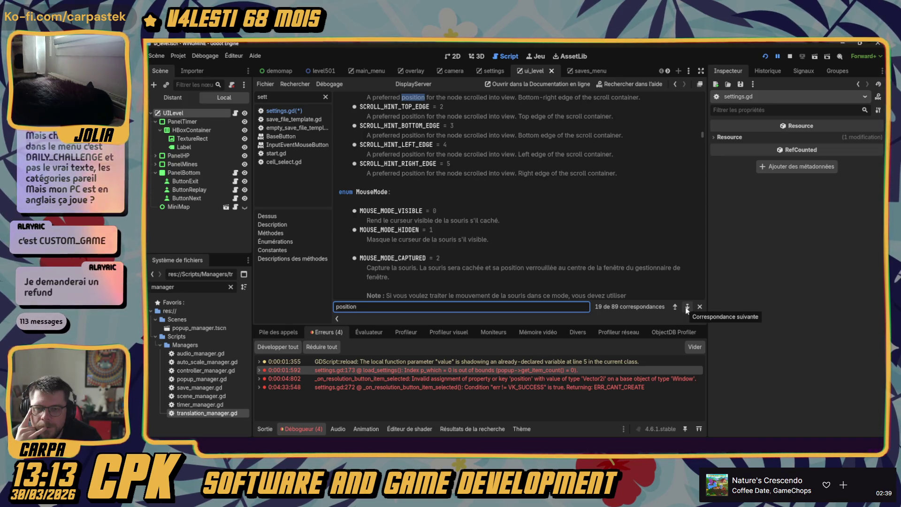
click(687, 306)
click(687, 307)
click(687, 306)
click(687, 307)
click(687, 306)
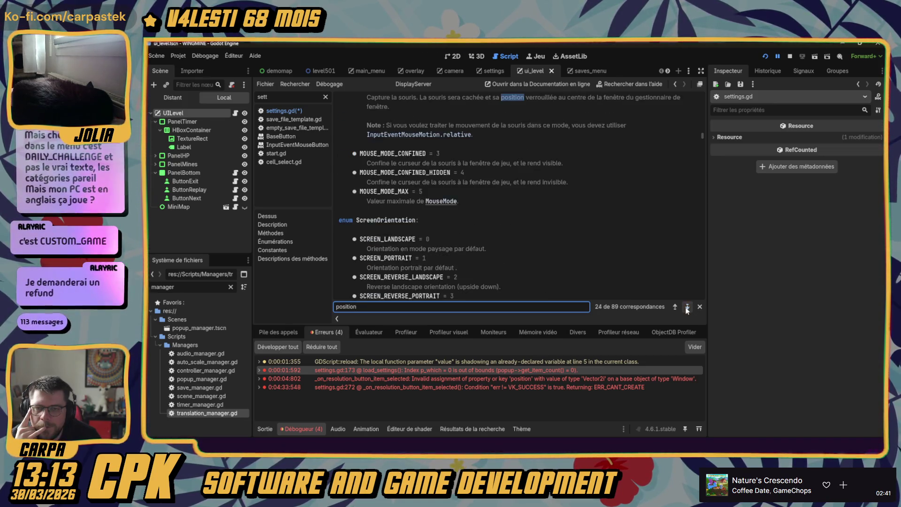
click(687, 307)
click(687, 306)
click(687, 307)
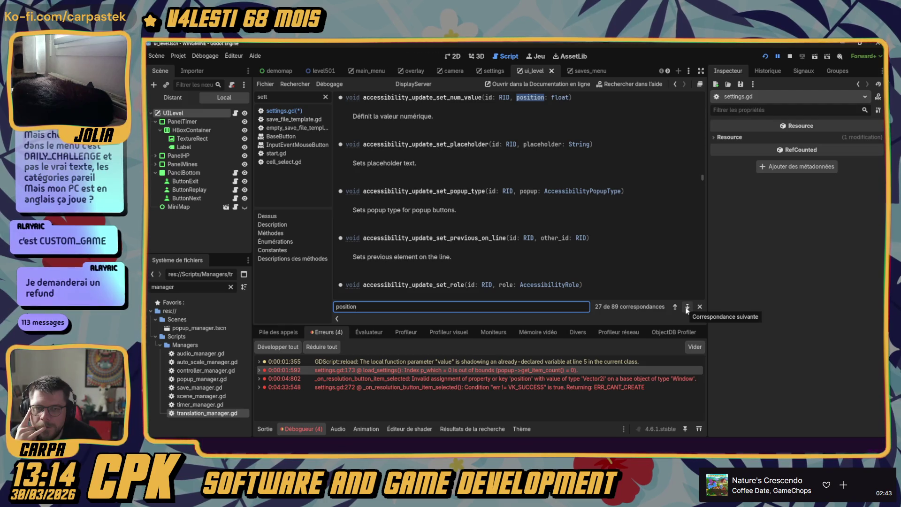
click(687, 307)
click(687, 307)
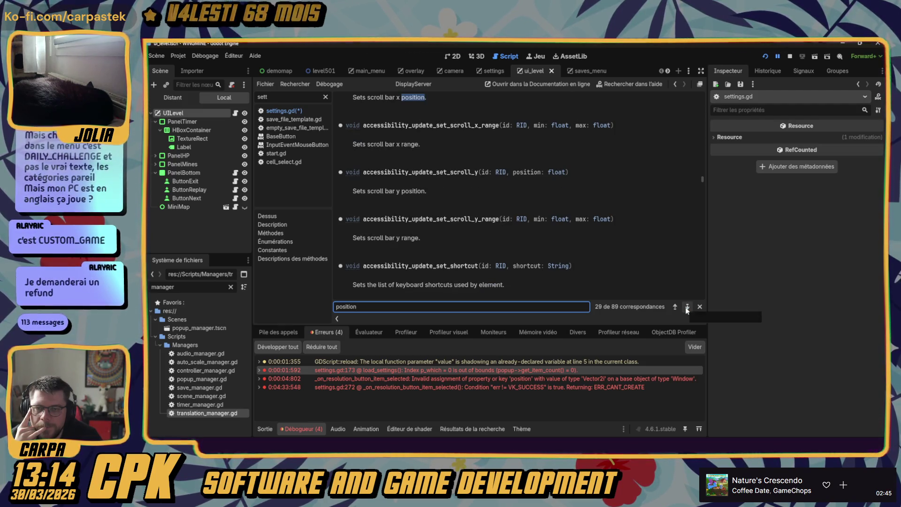
click(687, 307)
click(687, 307)
click(687, 307)
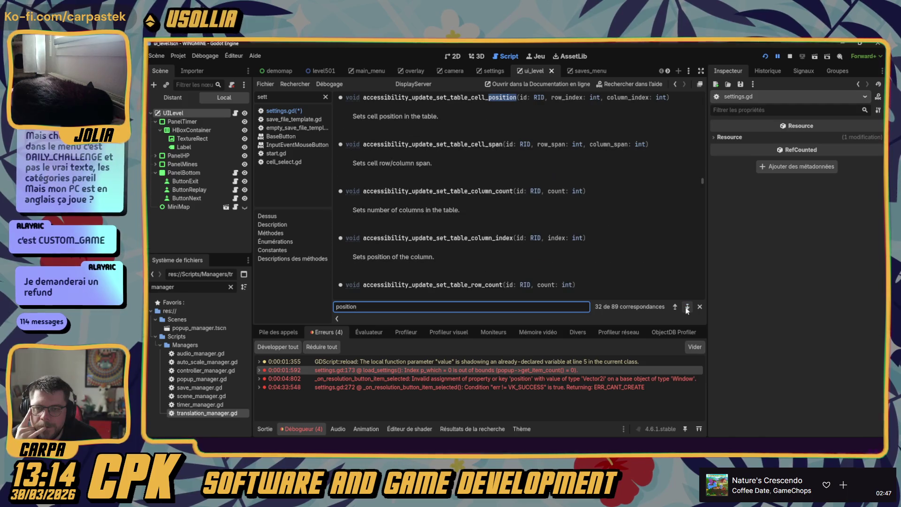
click(687, 306)
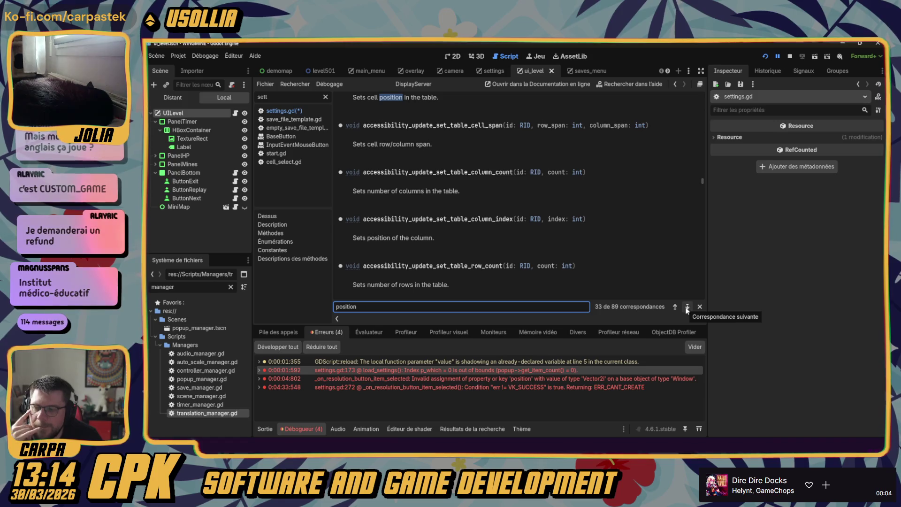
click(687, 307)
click(687, 307)
click(687, 306)
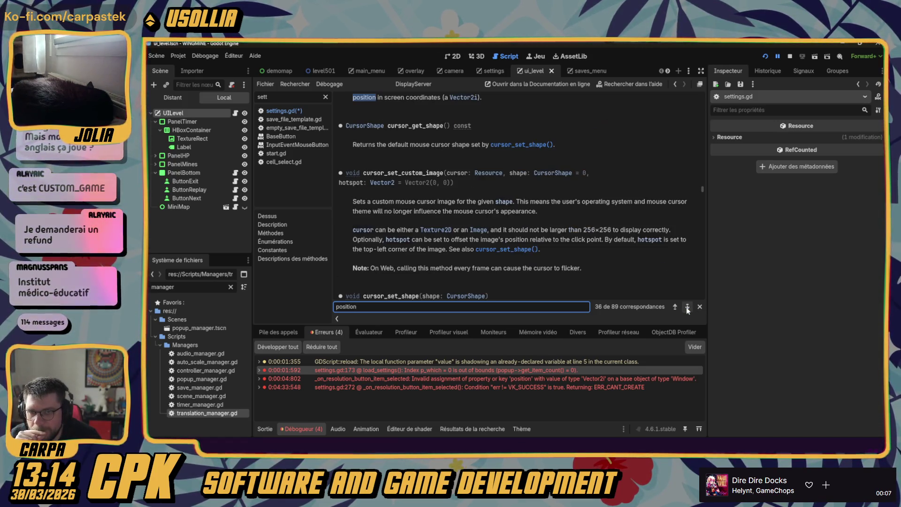
click(687, 307)
click(687, 307)
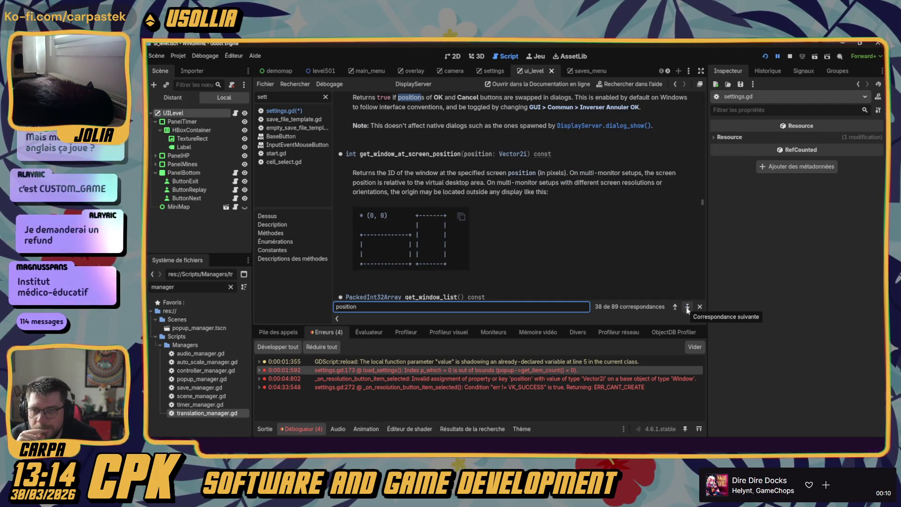
scroll(403, 207, up, 3)
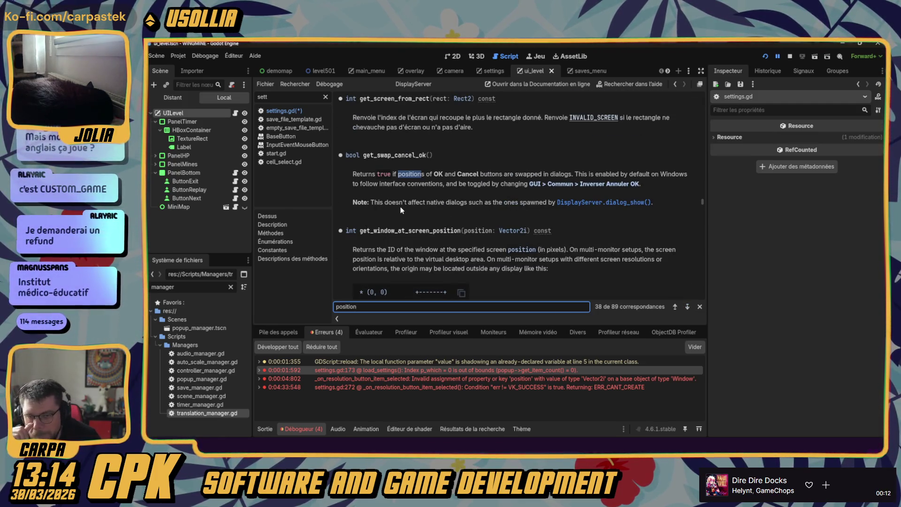
scroll(469, 226, down, 1)
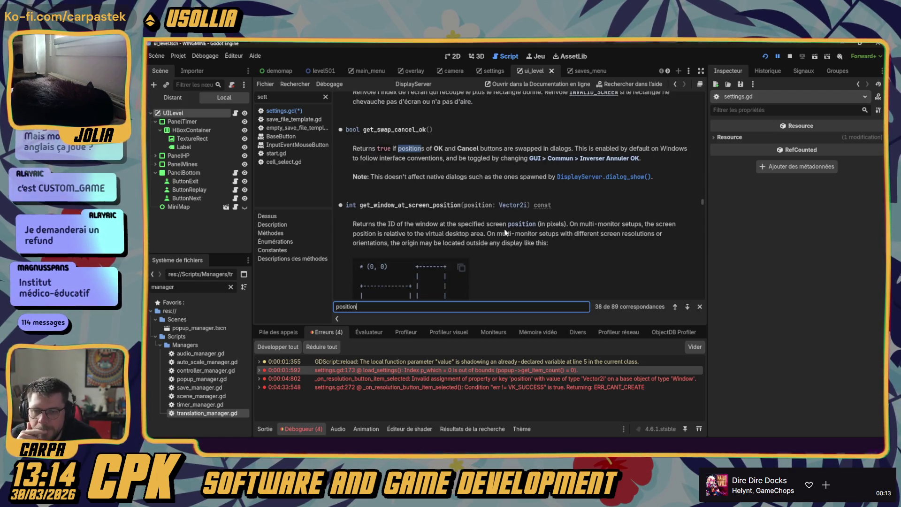
click(687, 306)
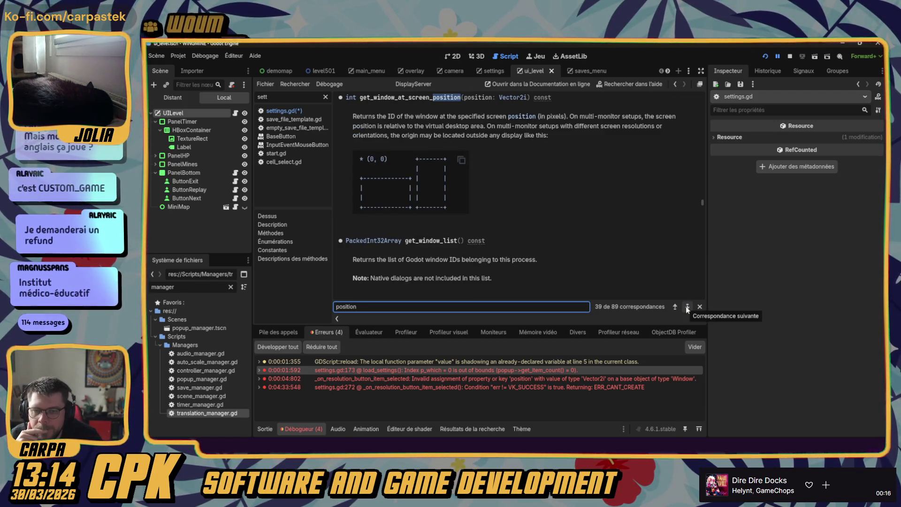
click(687, 306)
click(687, 306)
click(687, 307)
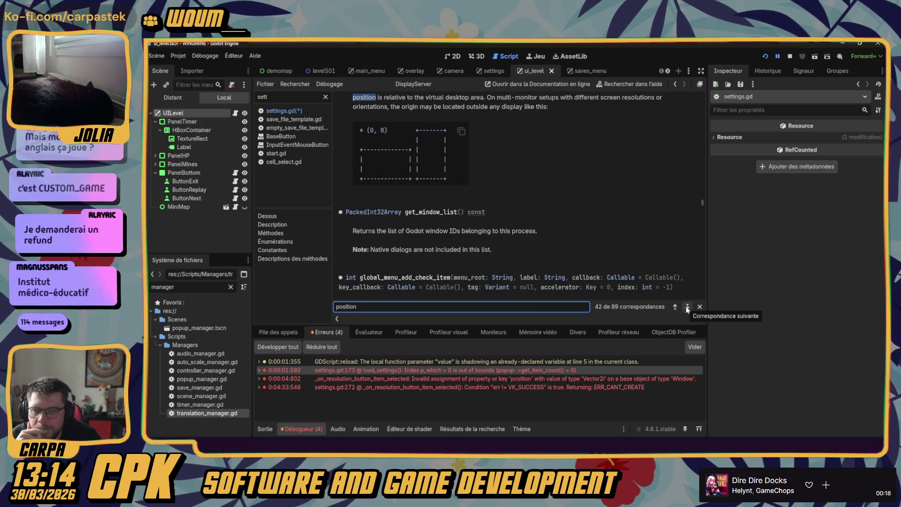
click(687, 307)
click(687, 306)
click(687, 306)
click(687, 306)
click(687, 307)
click(687, 307)
click(687, 307)
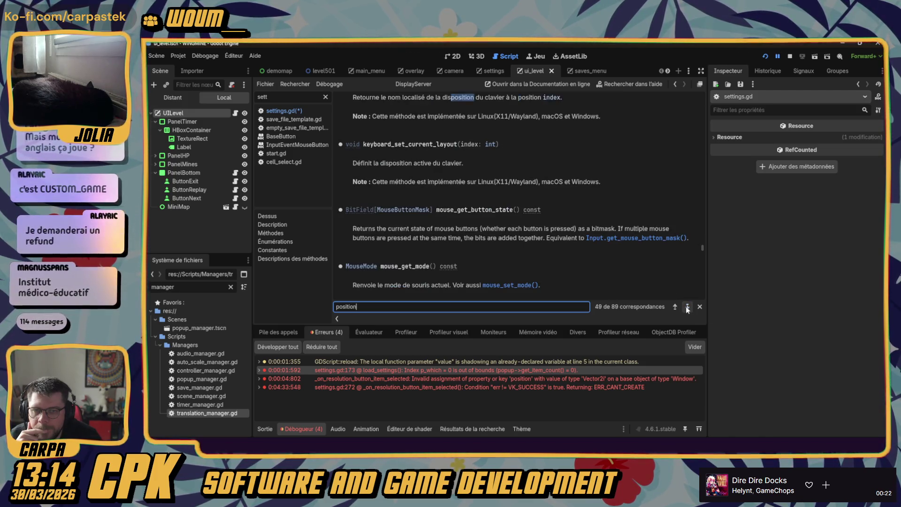
click(687, 306)
click(687, 307)
click(687, 307)
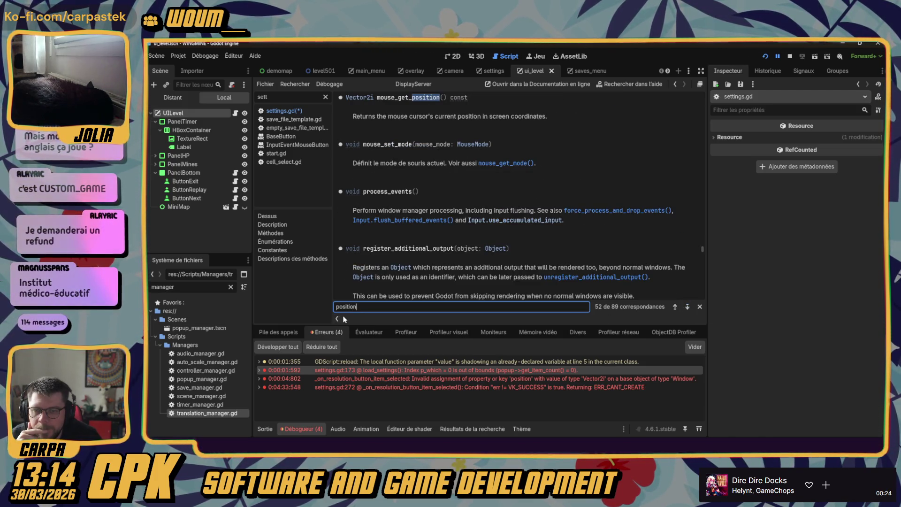
- Step back through the _position search matches to the window_set_position entry in the DisplayServer reference
text(_)
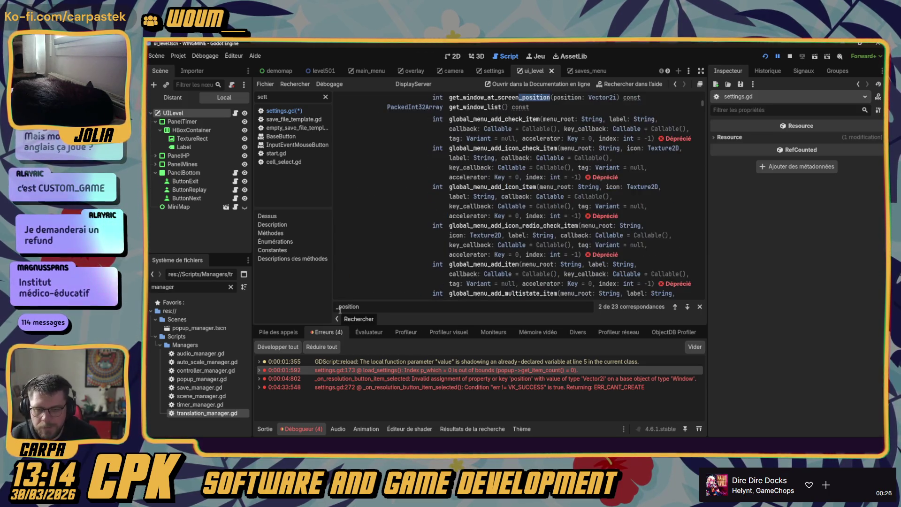
click(675, 307)
click(675, 306)
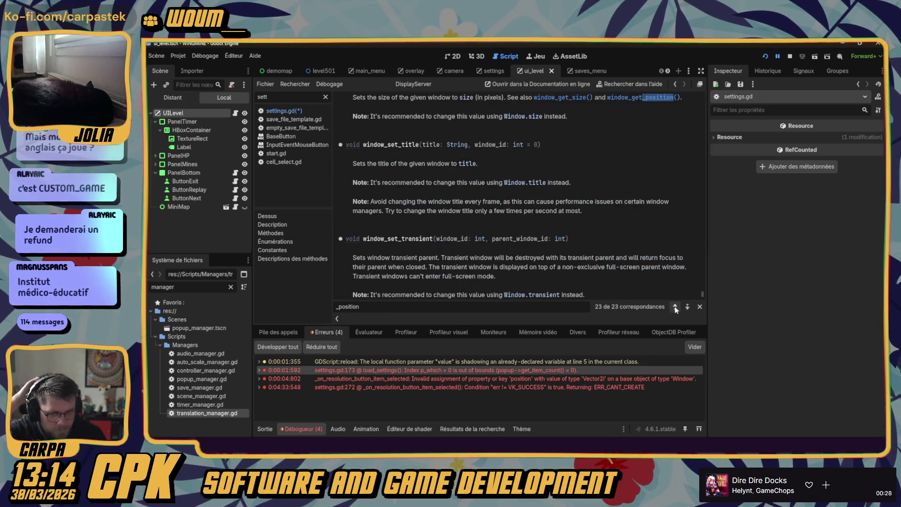
click(674, 308)
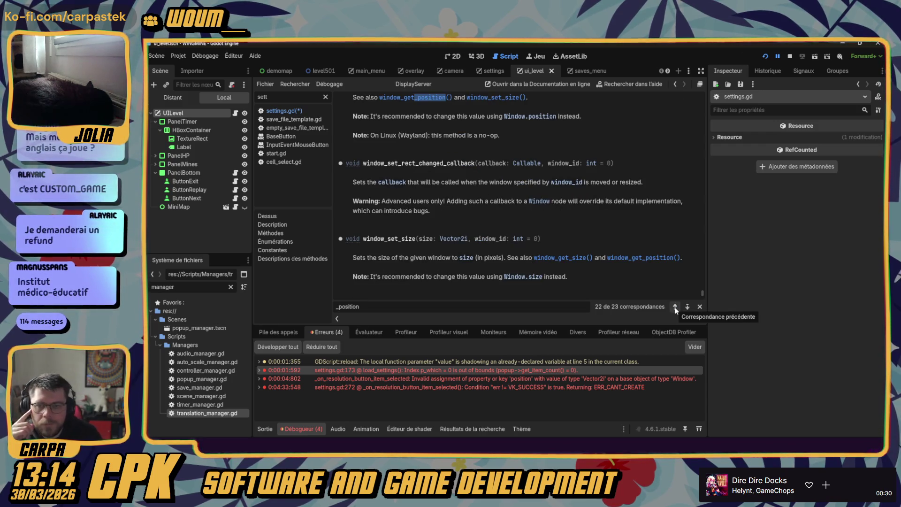
click(675, 310)
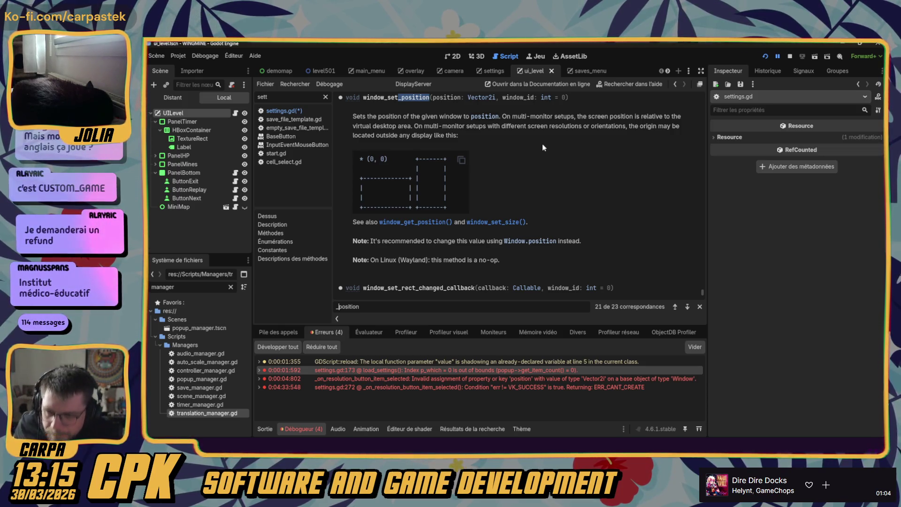
- Switch back to settings.gd and highlight display_mode_id on line 166
click(280, 111)
click(552, 197)
click(549, 217)
click(532, 233)
click(546, 249)
- Highlight resolution_id on line 173, then jump to the _on_resolution_button_item_selected function
key(Up)
key(End)
key(Left)
key(ctrl+shift+Left)
scroll(539, 234, down, 1)
scroll(538, 234, down, 2)
double_click(564, 225)
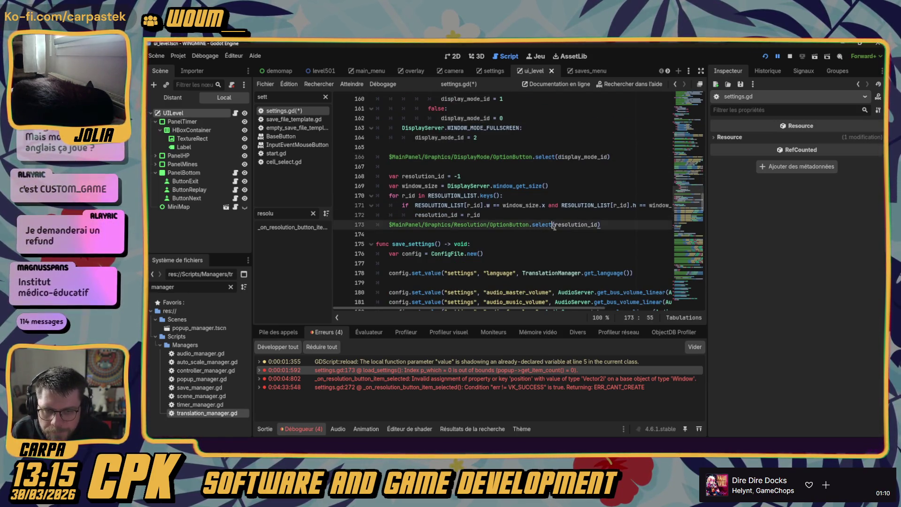
scroll(546, 228, down, 2)
scroll(546, 228, down, 3)
scroll(488, 217, up, 3)
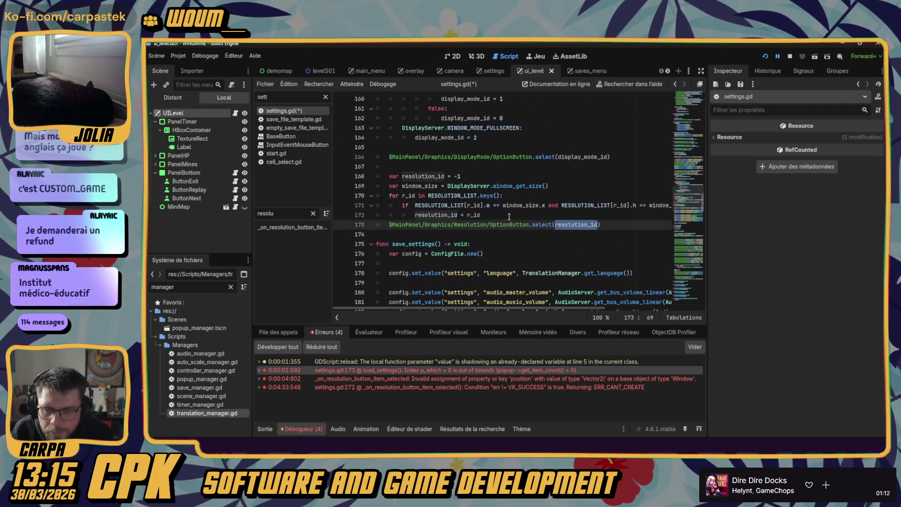
scroll(475, 216, down, 4)
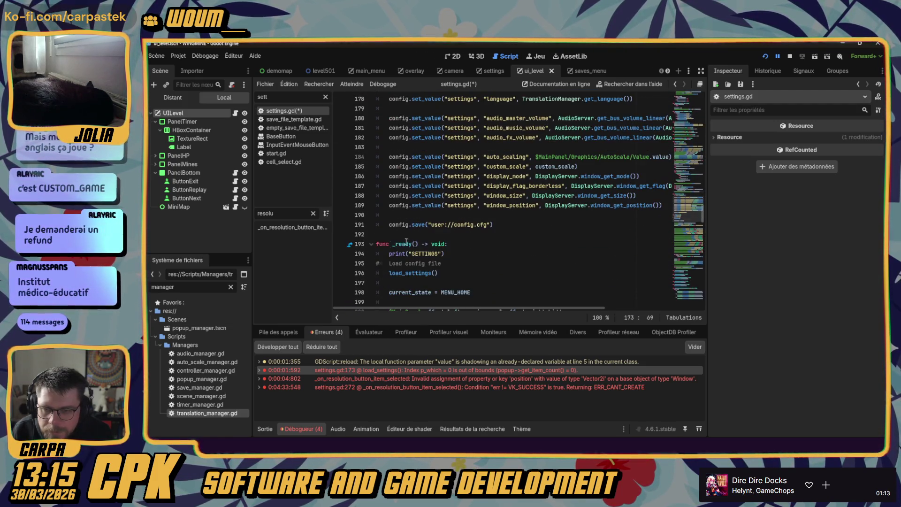
click(289, 228)
scroll(544, 222, up, 2)
- Prefix line 271's centring offset with DisplayServer.screen_get_position() using autocomplete
click(535, 206)
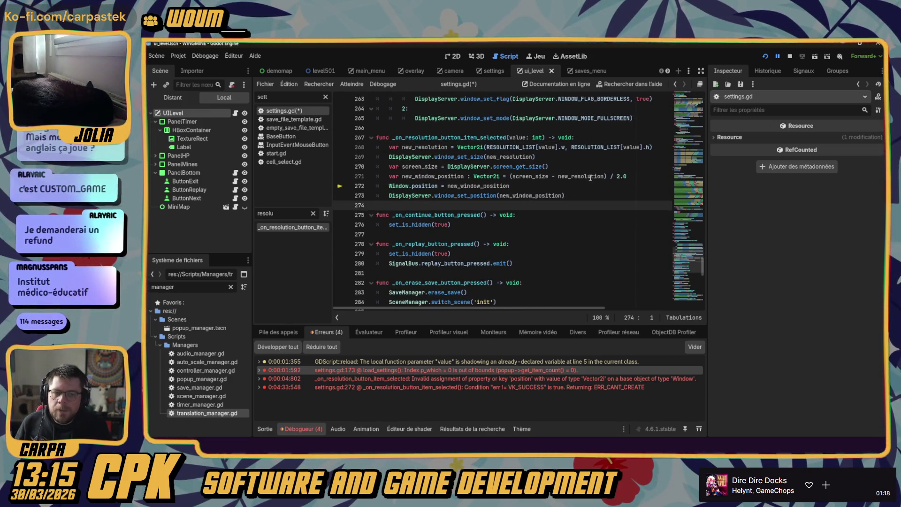
click(511, 177)
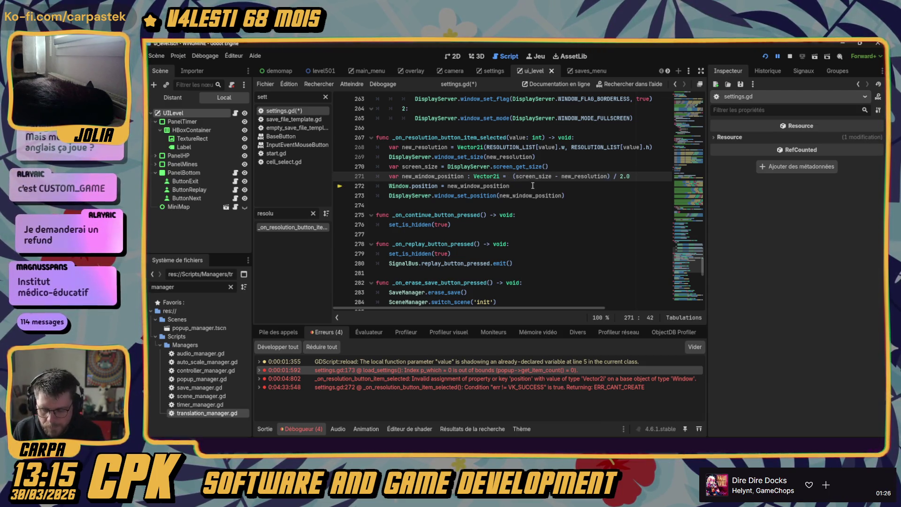
text(Display_)
key(BackSpace)
text(Server.)
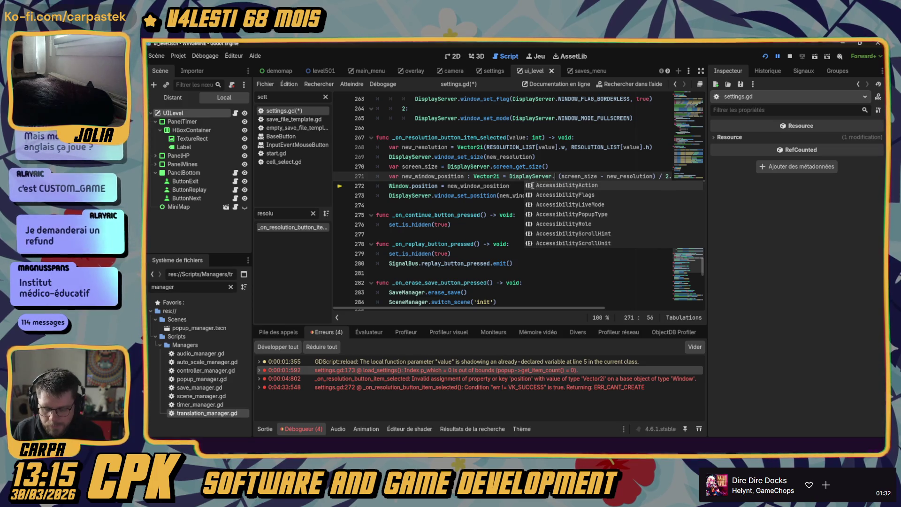
text(position)
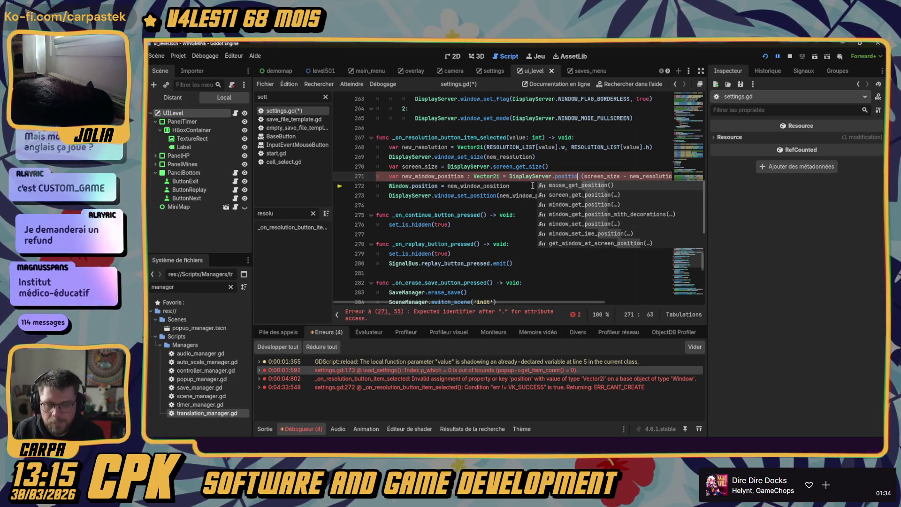
key(Down)
key(Up)
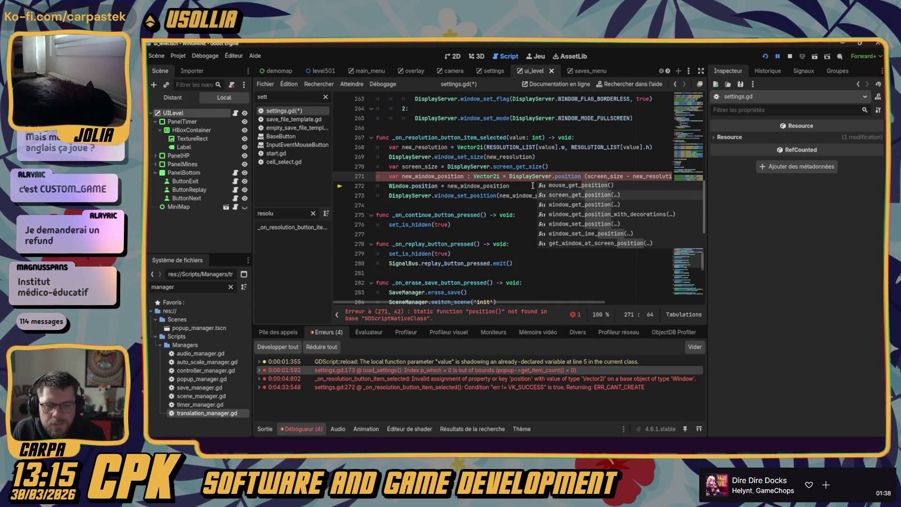
key(Return)
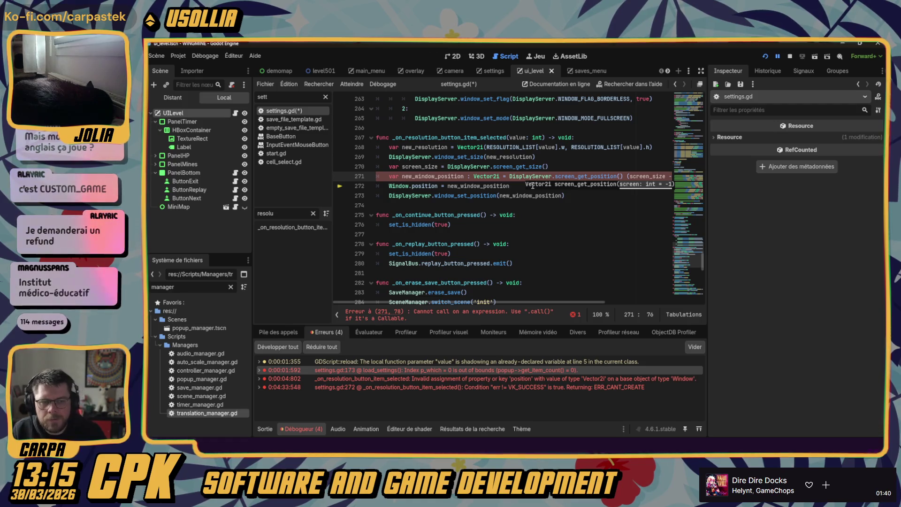
click(623, 176)
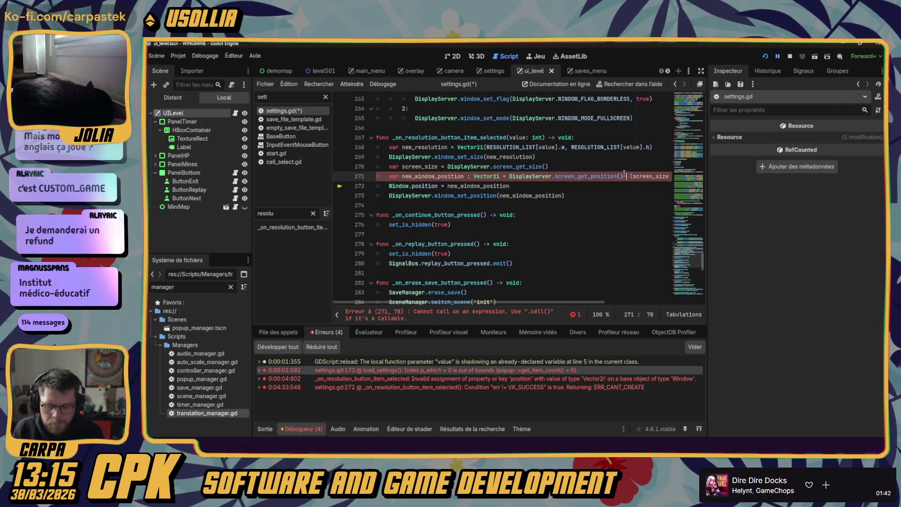
text(+)
click(617, 213)
- Wrap ((screen_size - new_resolution) / 2.0) in parentheses on line 271, then save and run the game
mouse_move(556, 304)
mouse_down()
mouse_move(625, 308)
mouse_move(626, 195)
mouse_up()
click(635, 176)
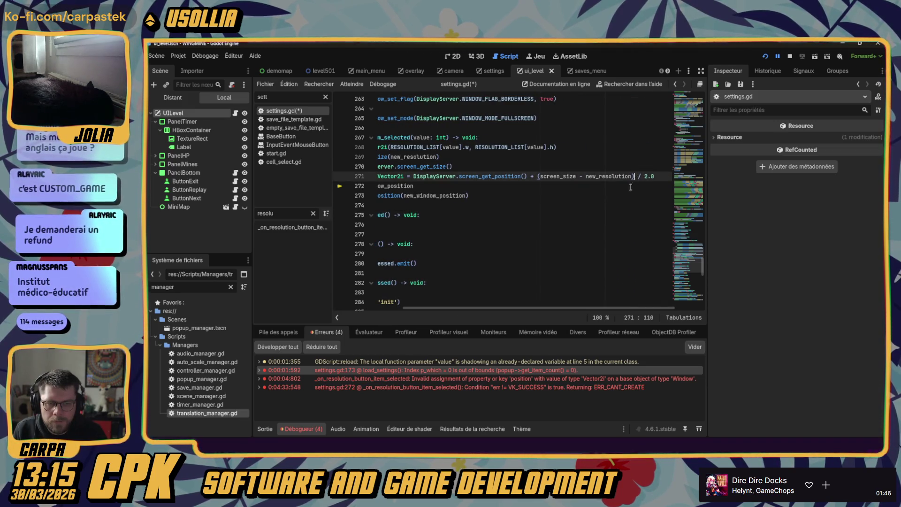
text(()
key(Delete)
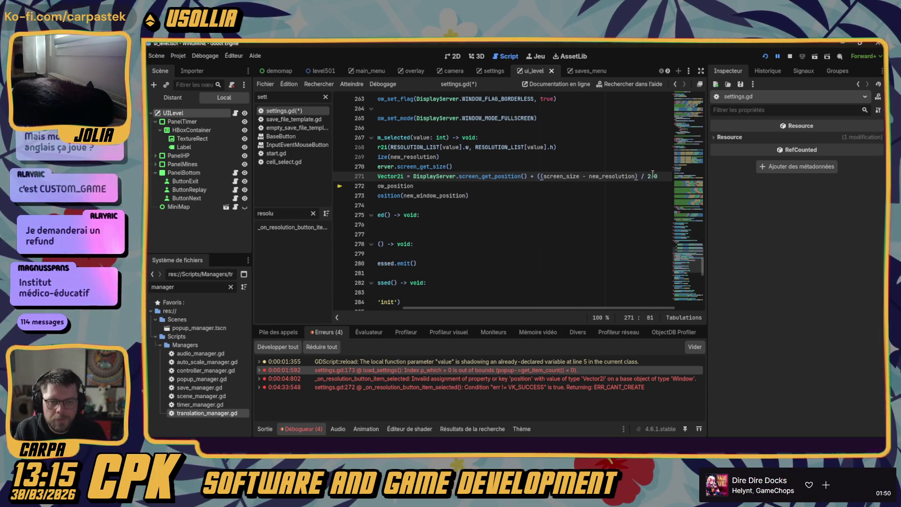
text())
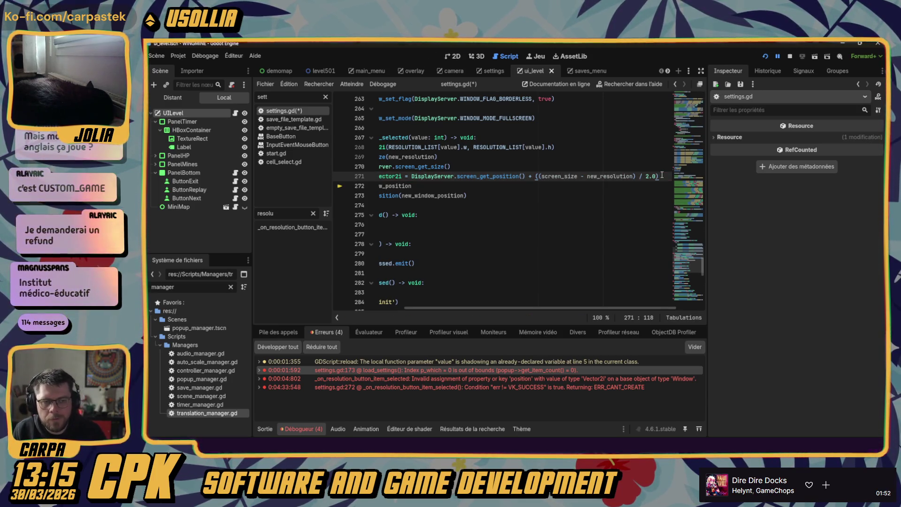
click(567, 187)
drag(558, 308, 477, 307)
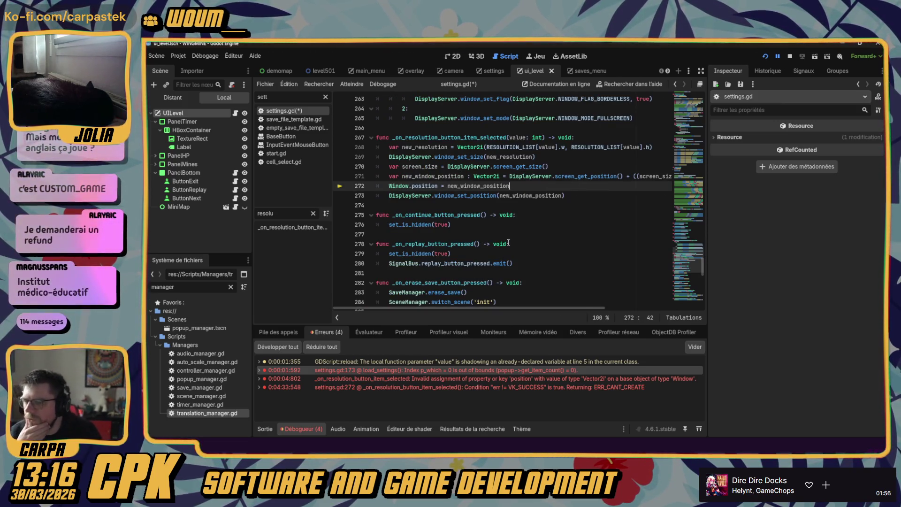
key(F5)
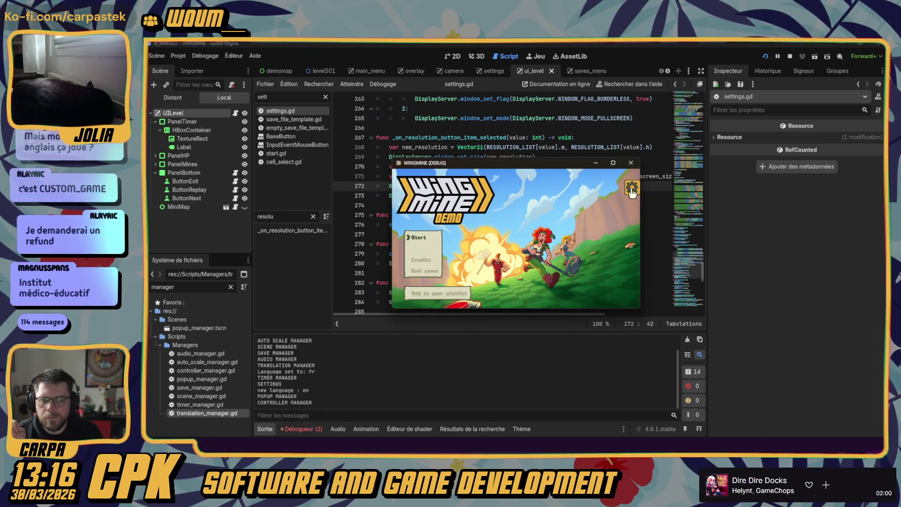
- In the running game's Settings > Graphics, pick another UI_RESOLUTION entry, which breaks at settings.gd:271
click(632, 189)
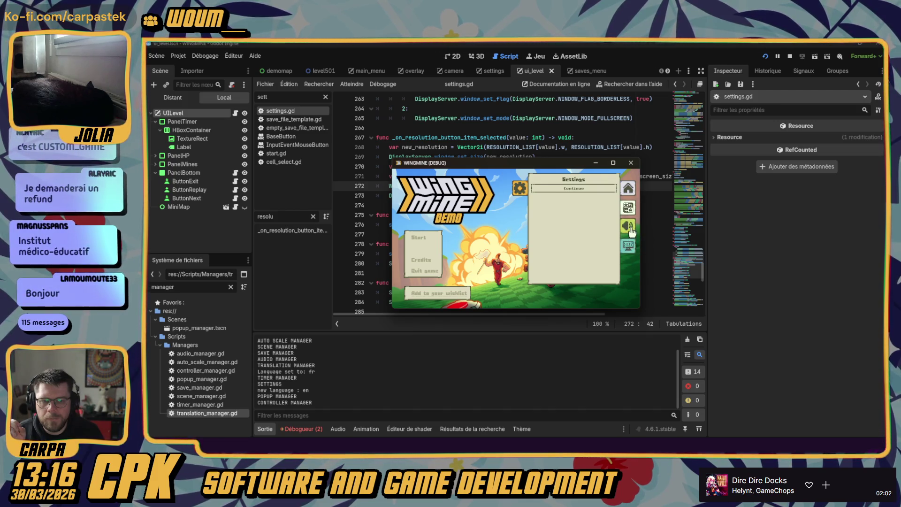
click(629, 245)
click(606, 199)
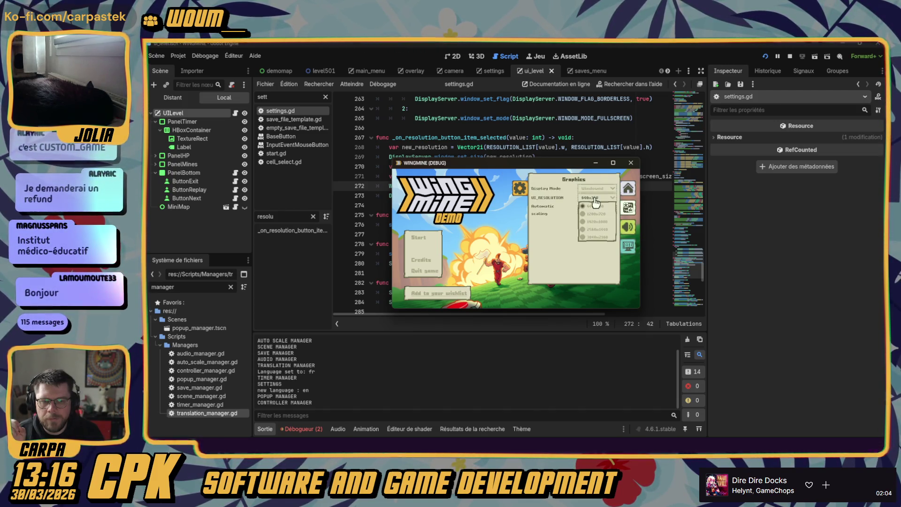
click(592, 214)
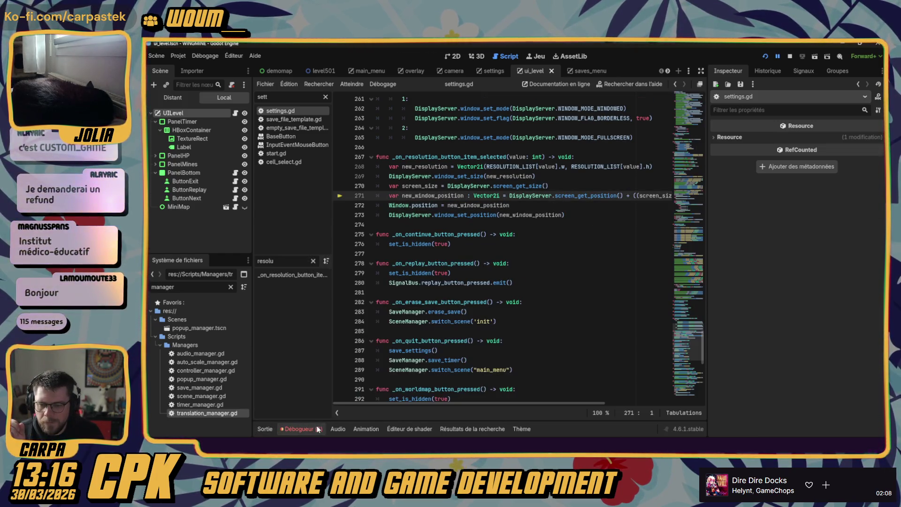
- Review the Vector2i/Vector2 addition error under Erreurs, then return to Pile des appels and inspect screen_get_position
click(327, 332)
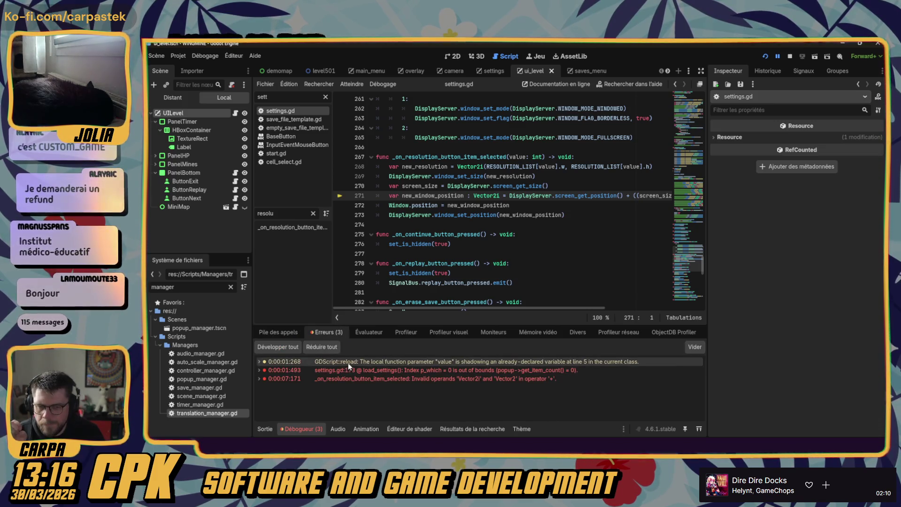
click(288, 333)
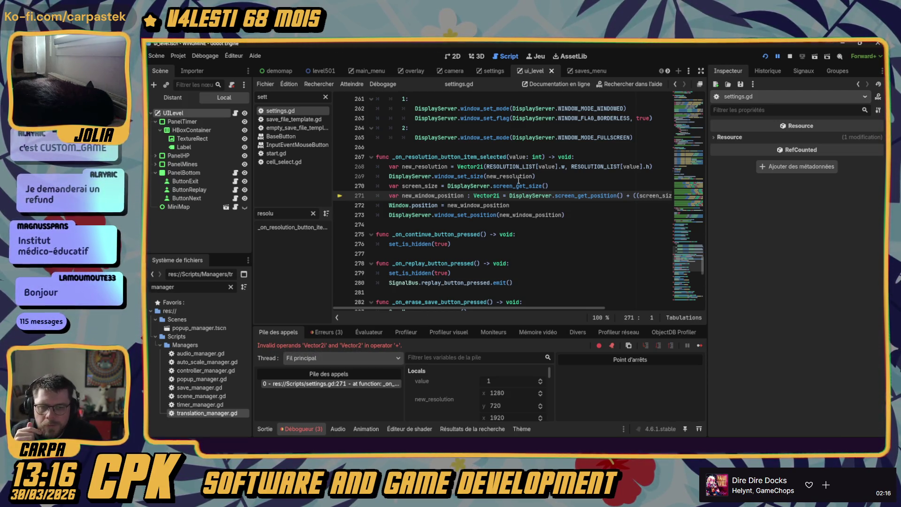
mouse_move(572, 192)
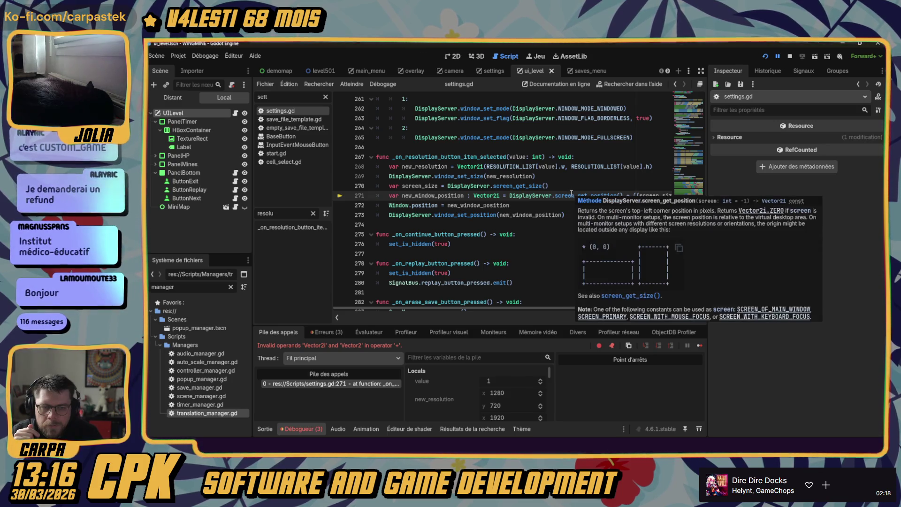
scroll(615, 275, right, 5)
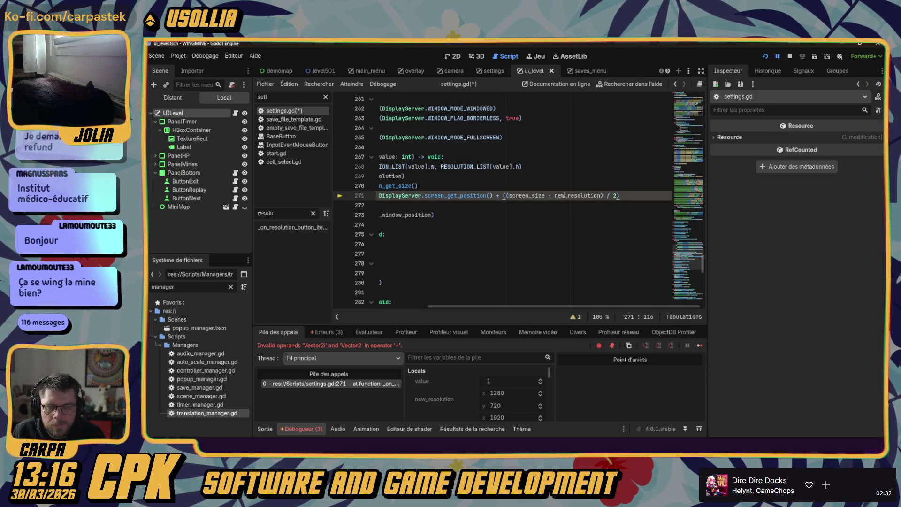
- Annotate screen_size on line 270 as Vector2i and paste the same type onto new_resolution on line 268
mouse_move(535, 196)
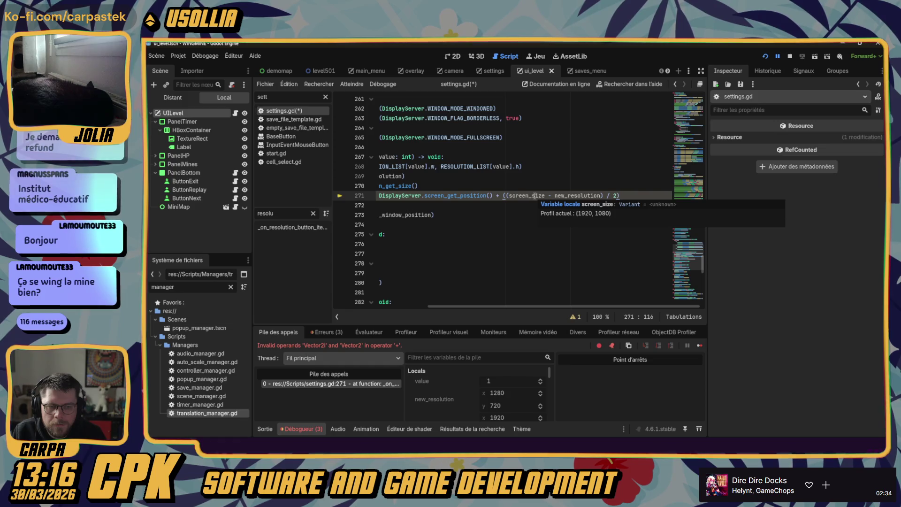
click(535, 196)
drag(528, 306, 432, 306)
click(440, 185)
text(: )
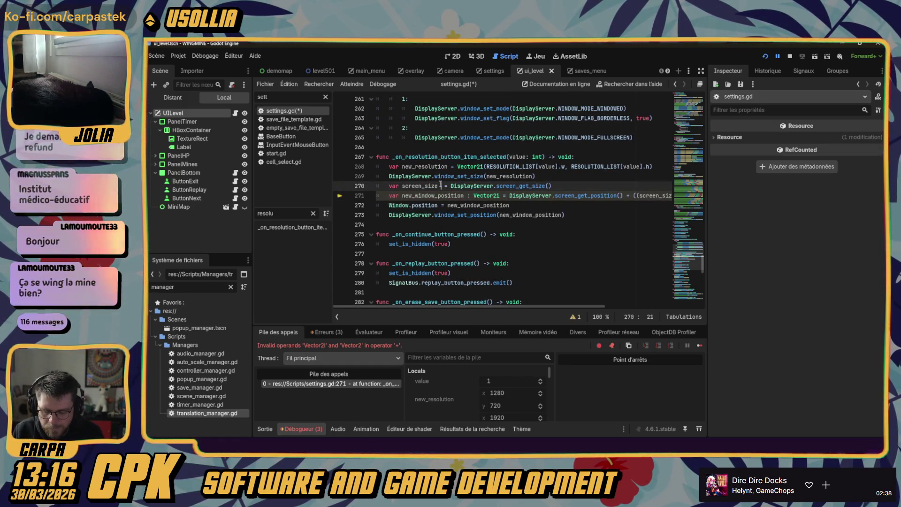
text(Vector2i)
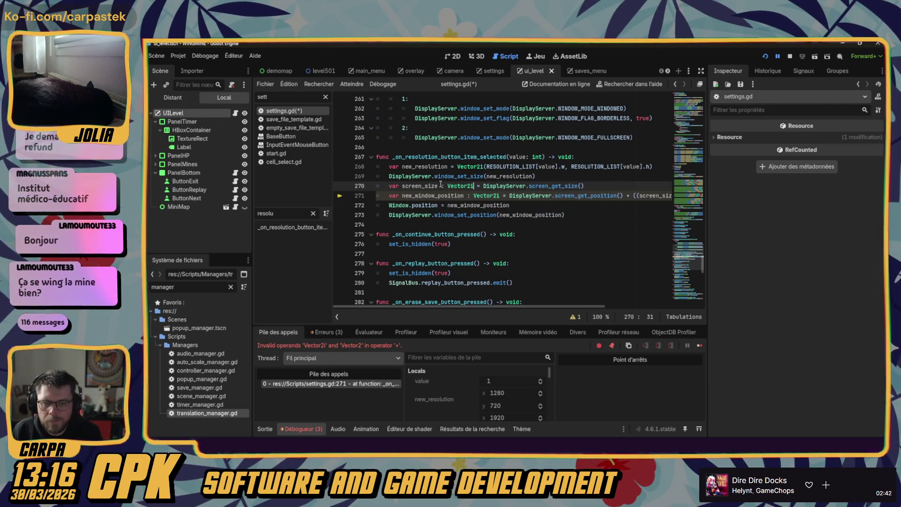
drag(474, 185, 438, 186)
key(ctrl+c)
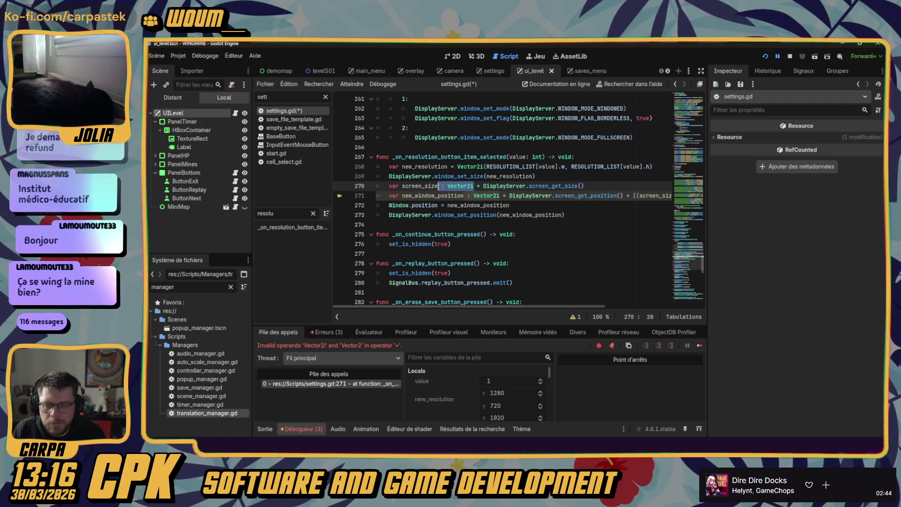
click(447, 167)
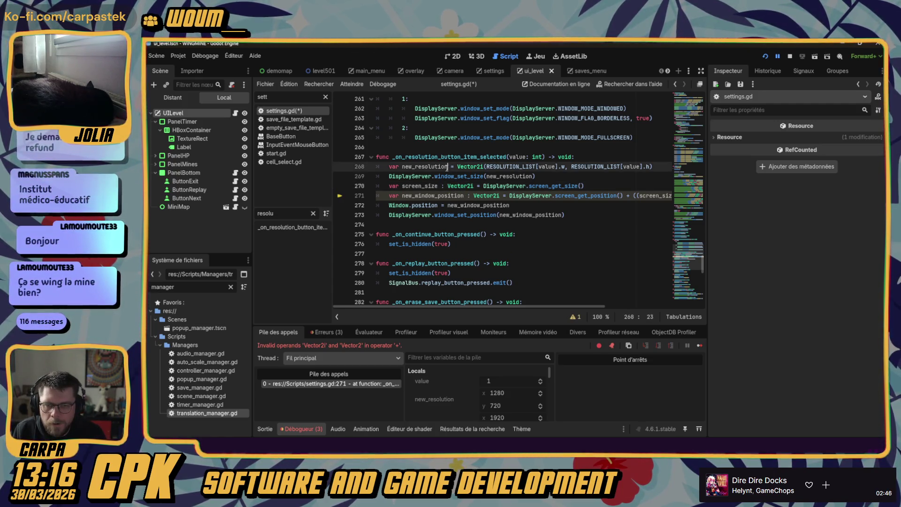
key(ctrl+v)
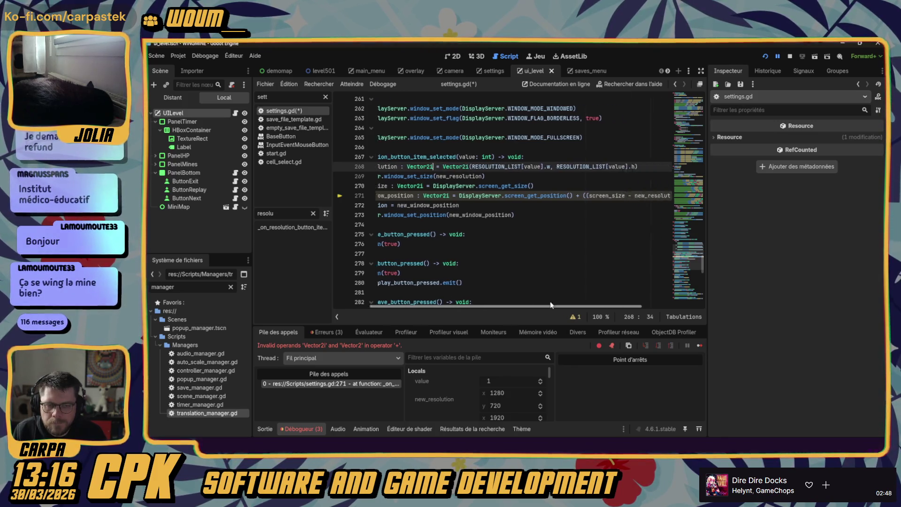
- Check the variable values on lines 271–273, then save and relaunch the game
click(592, 254)
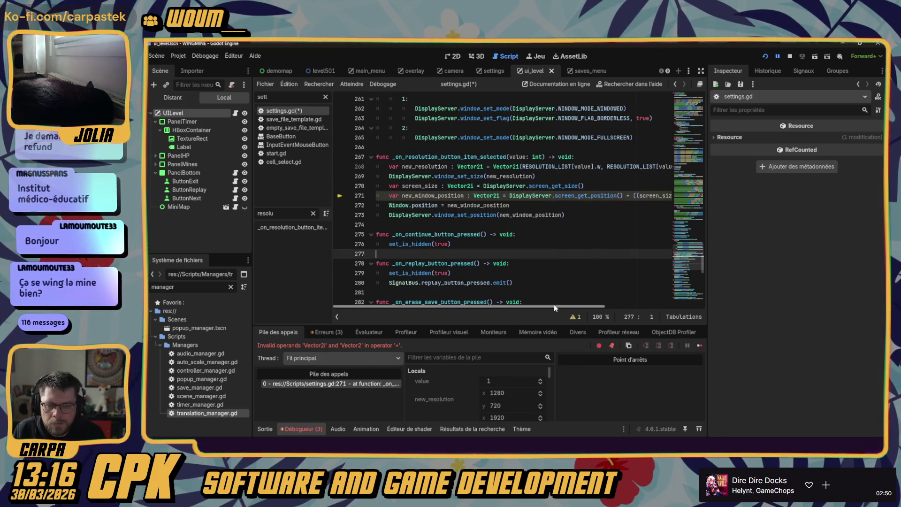
scroll(554, 304, right, 3)
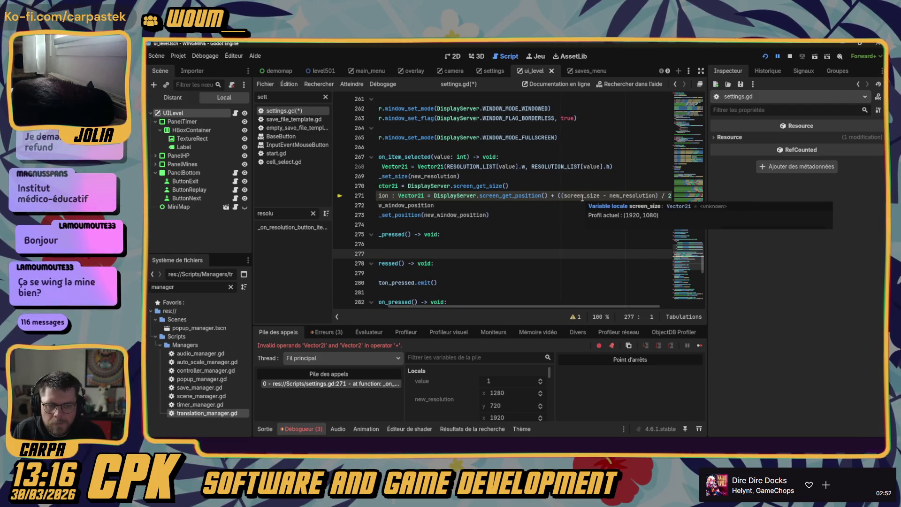
mouse_move(628, 194)
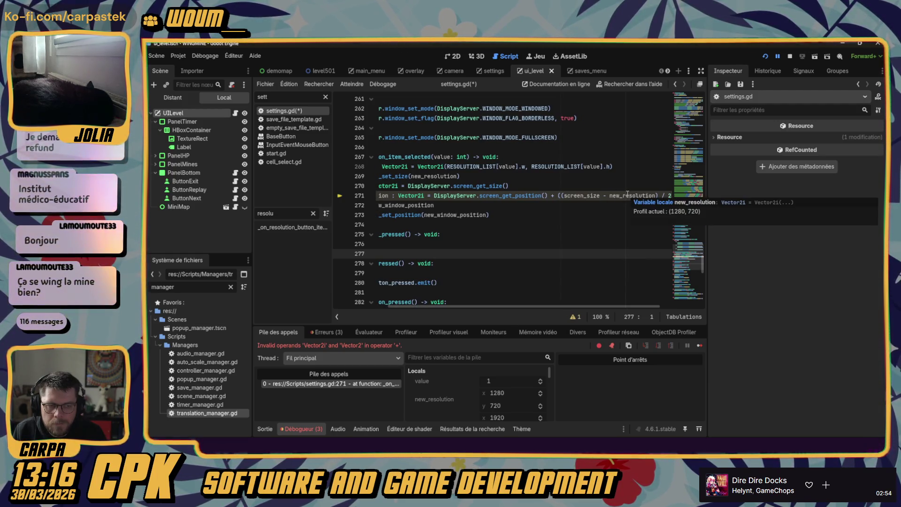
click(611, 214)
scroll(596, 301, right, 3)
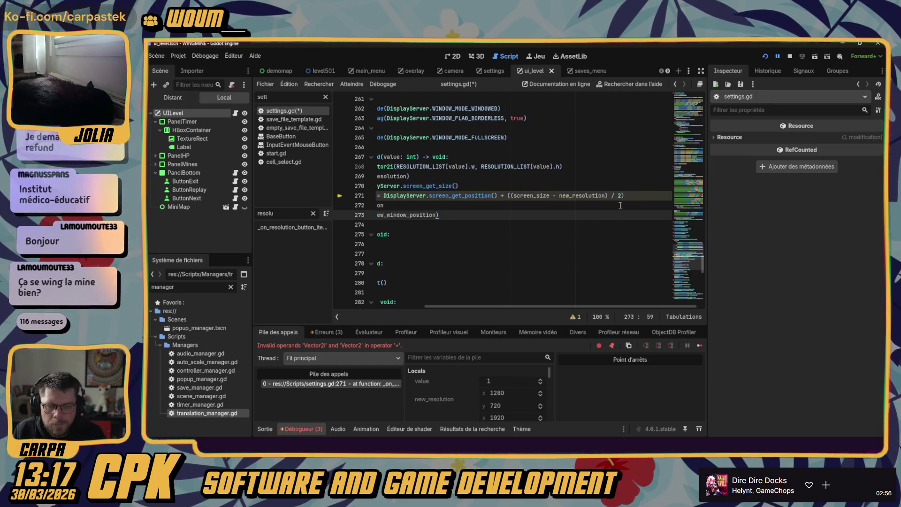
click(631, 195)
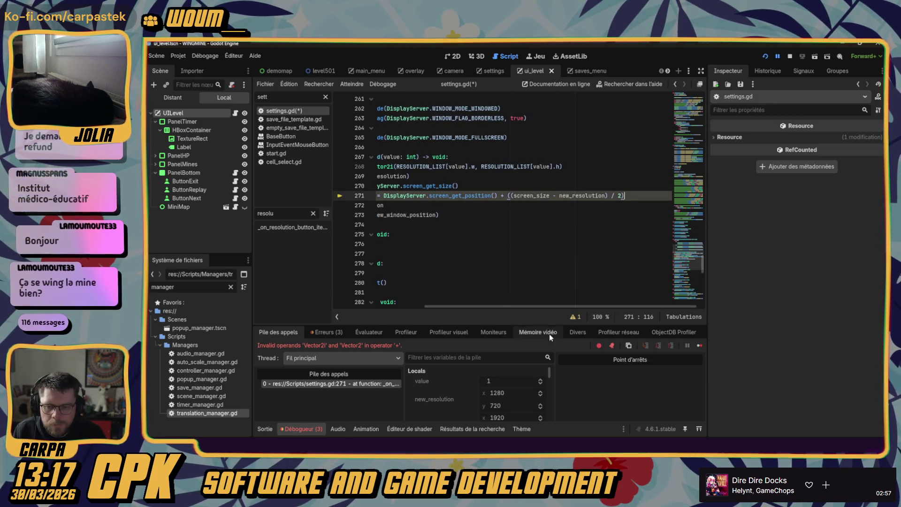
click(765, 57)
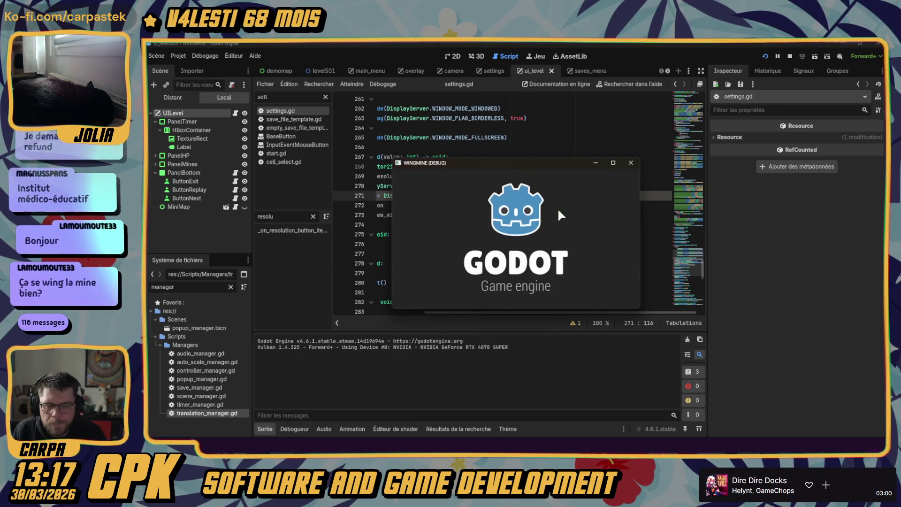
- In the game's graphics settings, set the resolution to 1280x720, triggering the line 272 error
click(631, 188)
click(628, 246)
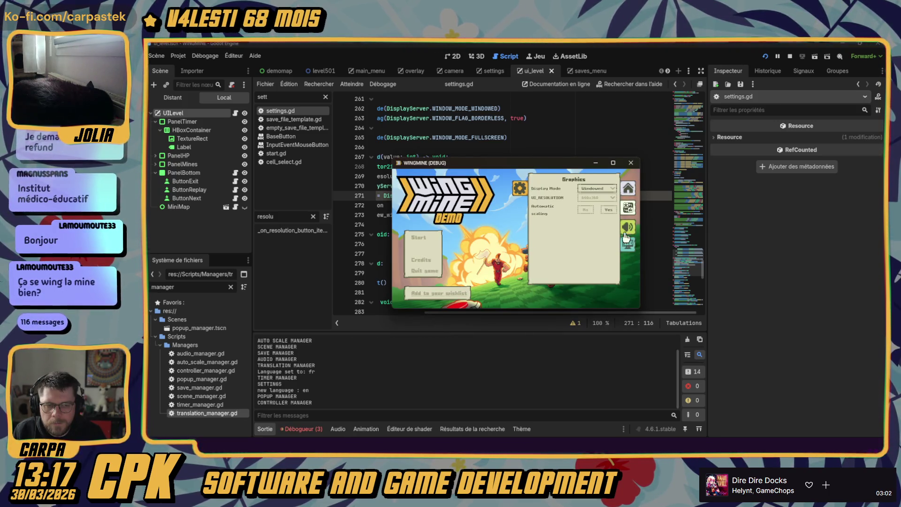
click(602, 195)
click(597, 207)
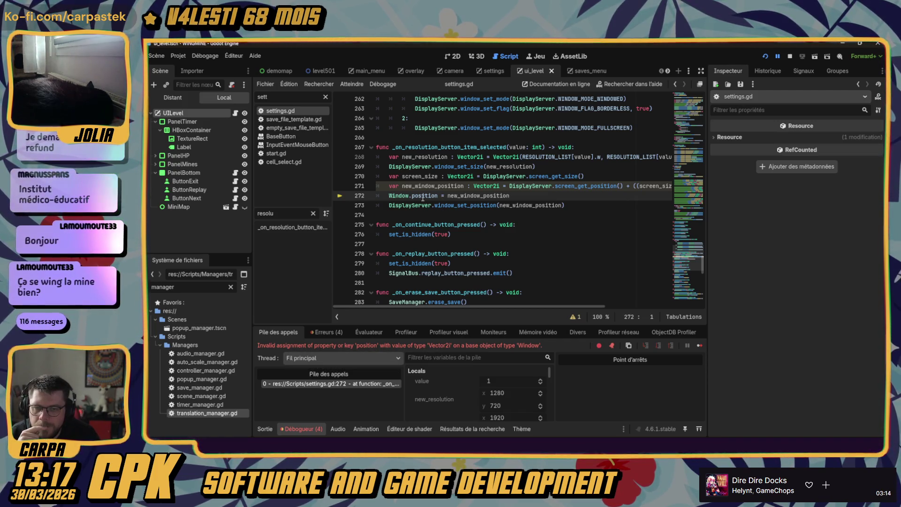
- Delete the faulty Window.position line 272, then save and relaunch the game
drag(510, 196, 376, 195)
key(Delete)
key(Delete)
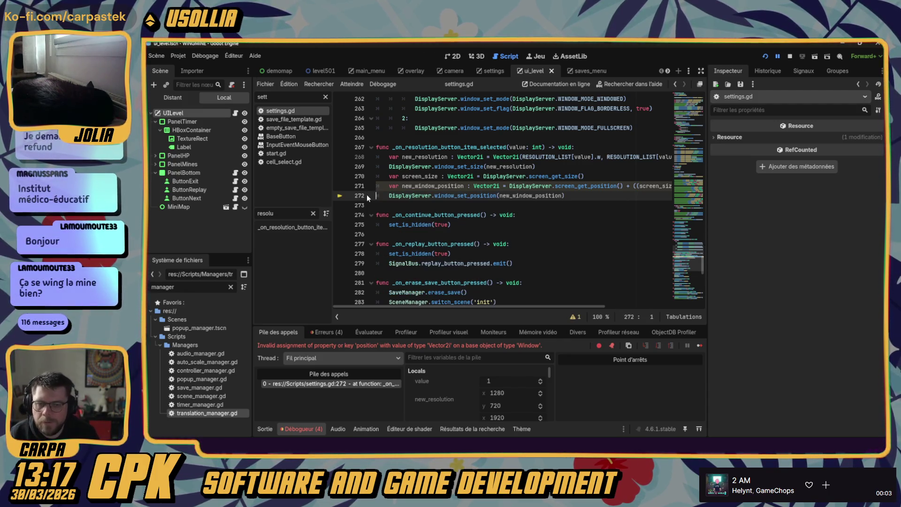
key(F5)
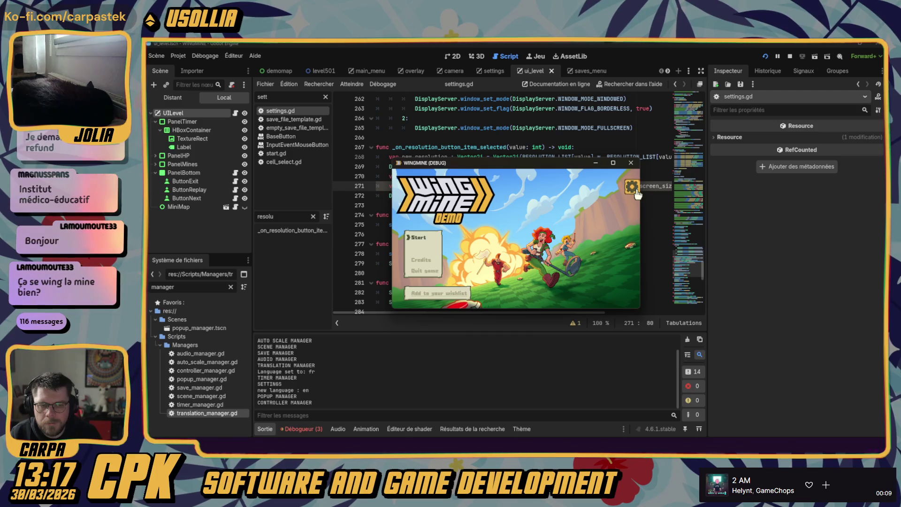
- In Graphics settings, switch the resolution to 1280x720, then 640x360, then back to 1280x720
click(628, 245)
click(596, 198)
click(591, 217)
click(679, 166)
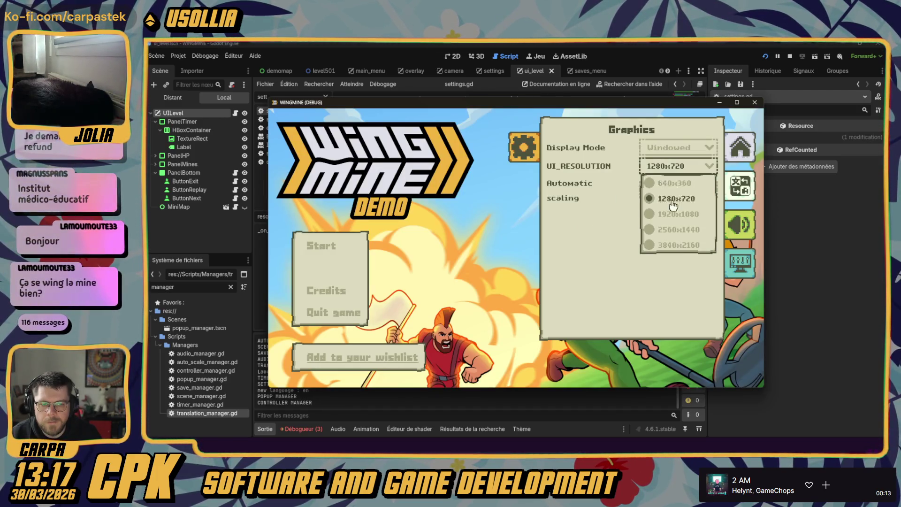
click(667, 184)
click(610, 210)
click(598, 224)
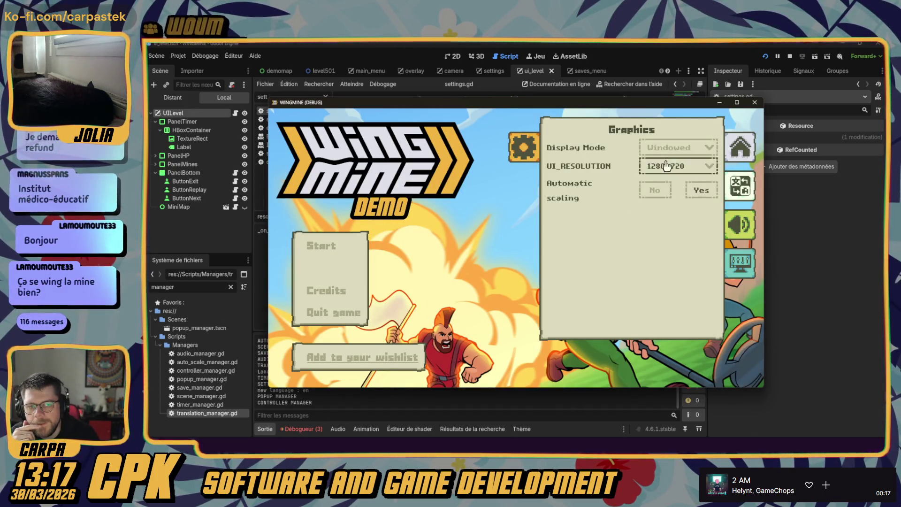
- Look over the Display Mode choices, leaving it Windowed, and set the resolution to 1920x1080
click(674, 147)
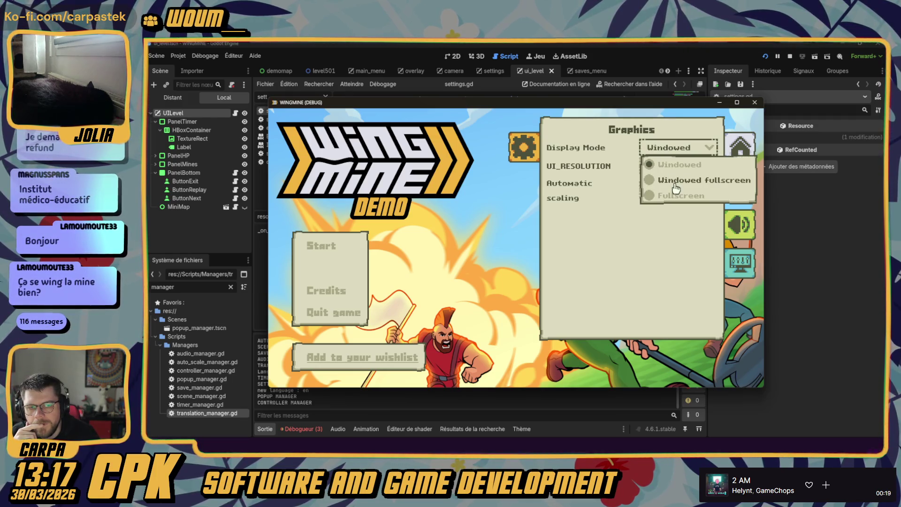
click(673, 187)
click(676, 155)
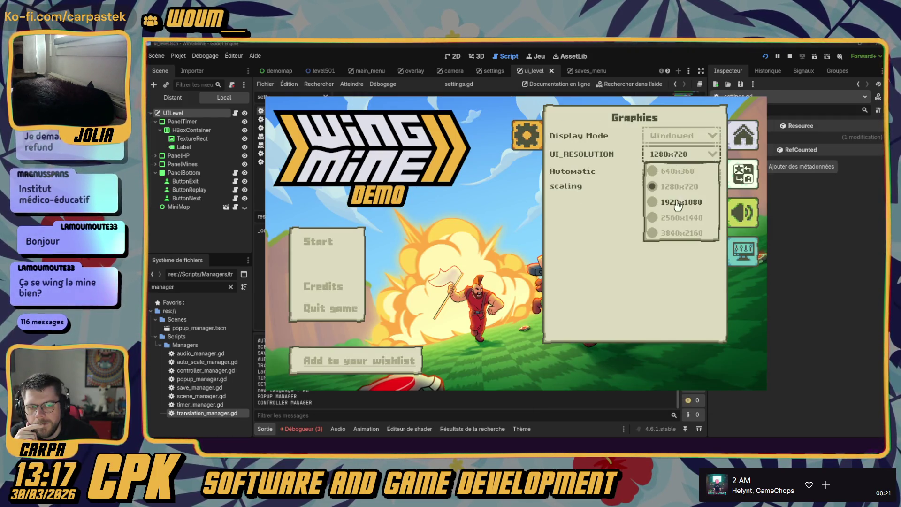
click(678, 205)
key(Tab)
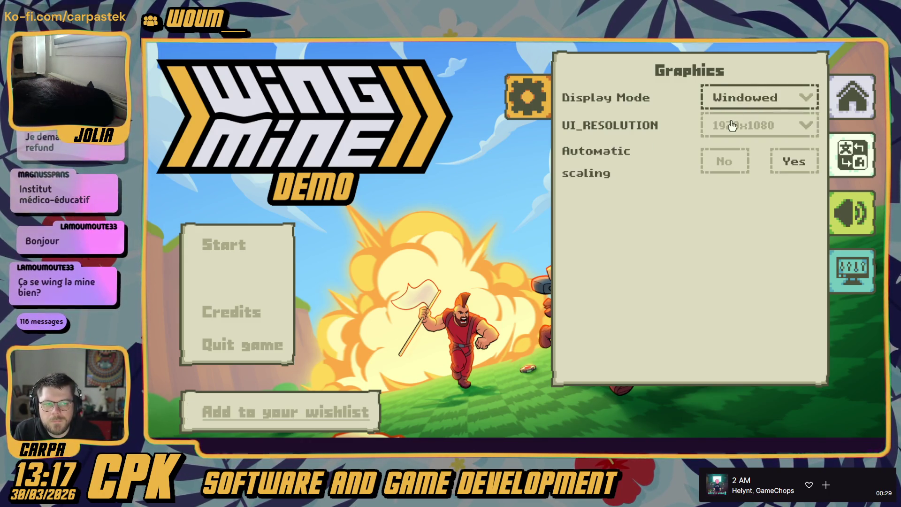
- Keep Display Mode on Windowed and cycle the resolution through 1280x720, 640x360, then 1280x720
click(743, 100)
click(743, 100)
click(743, 100)
click(743, 100)
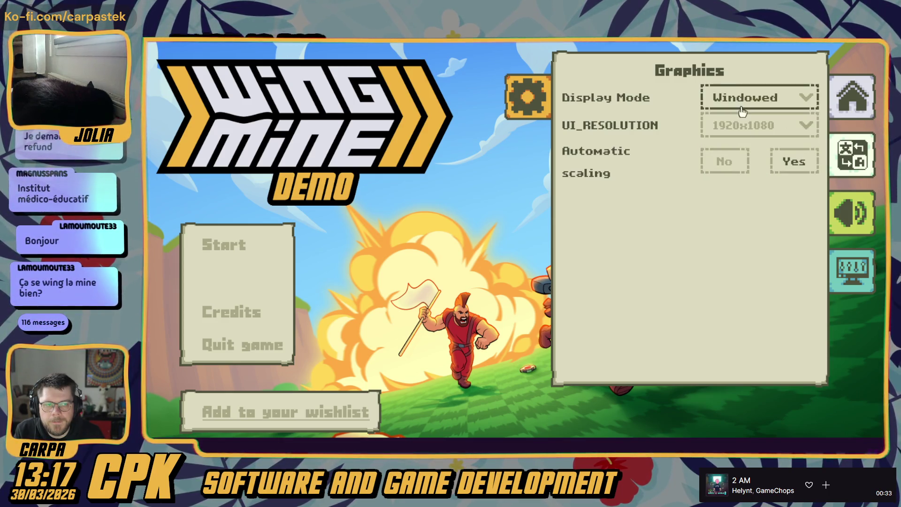
click(742, 133)
click(726, 174)
click(733, 125)
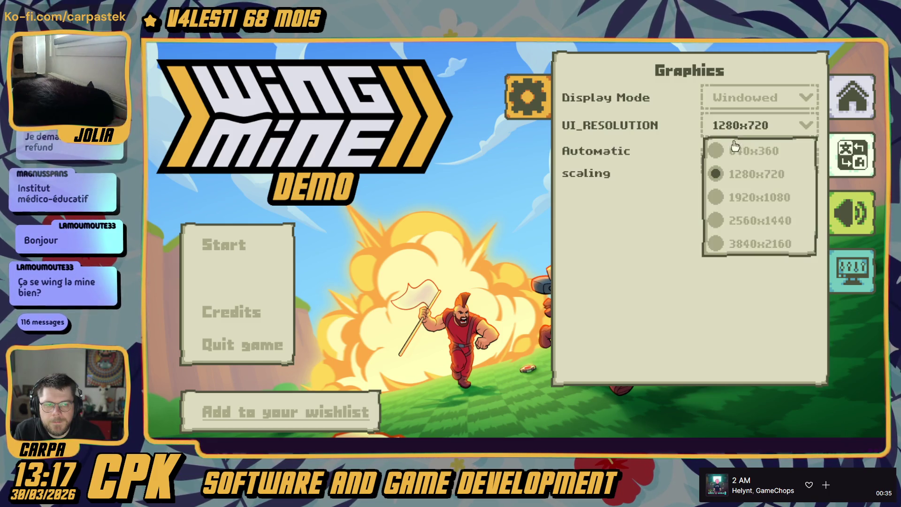
click(735, 151)
click(735, 126)
click(736, 176)
- Try Fullscreen, return to a windowed mode, and test 640x360, 1920x1080, then 1280x720
click(737, 100)
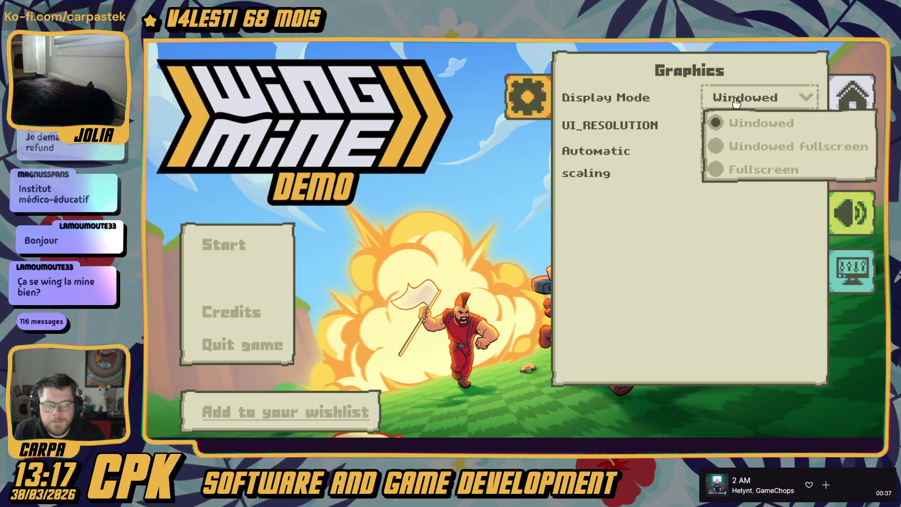
click(743, 169)
click(741, 99)
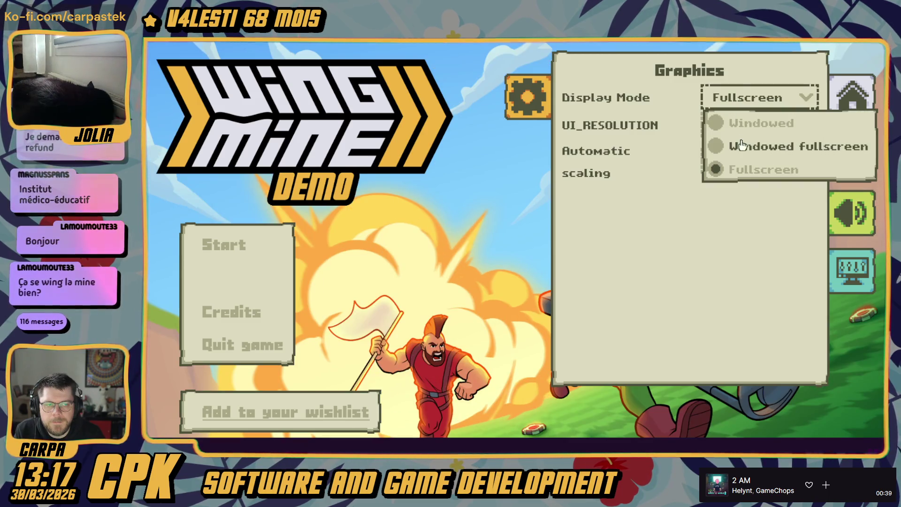
click(742, 149)
click(763, 100)
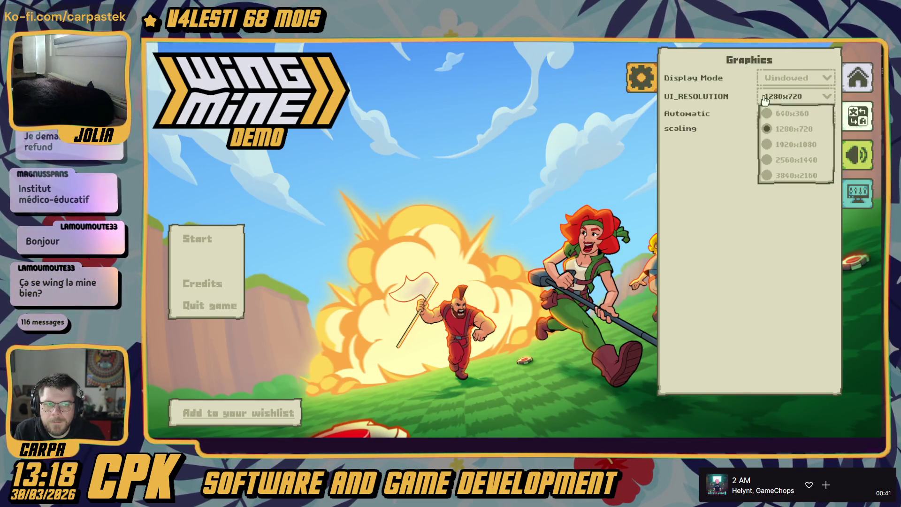
click(774, 117)
click(596, 207)
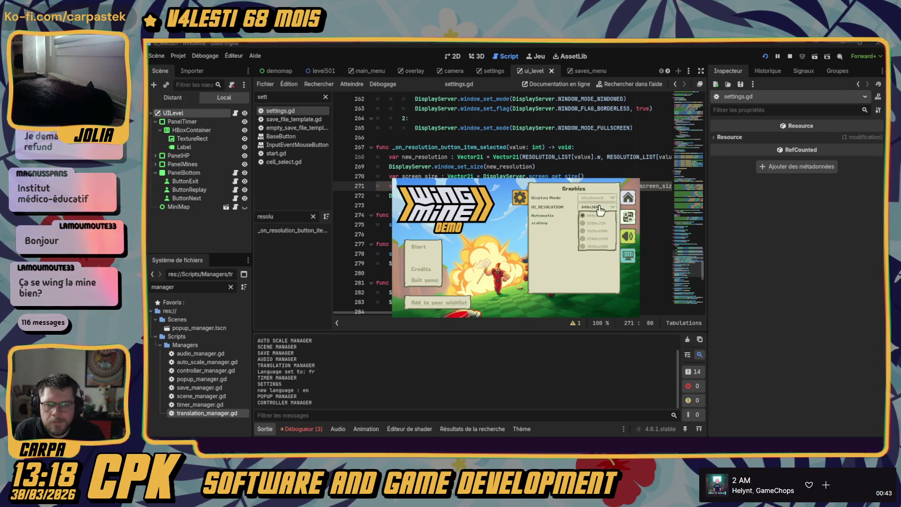
click(597, 230)
click(736, 133)
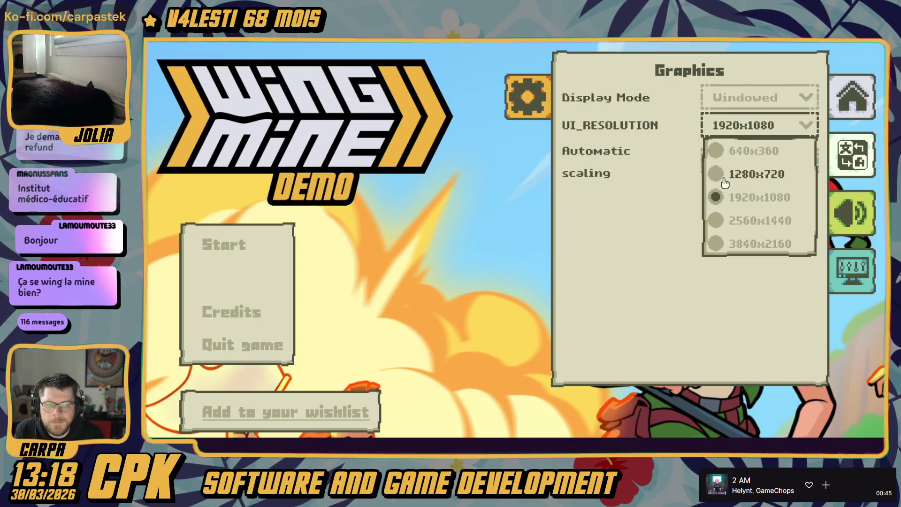
click(744, 171)
- Set Display Mode to Windowed, test 640x360 and 1280x720, then briefly try another mode
click(694, 149)
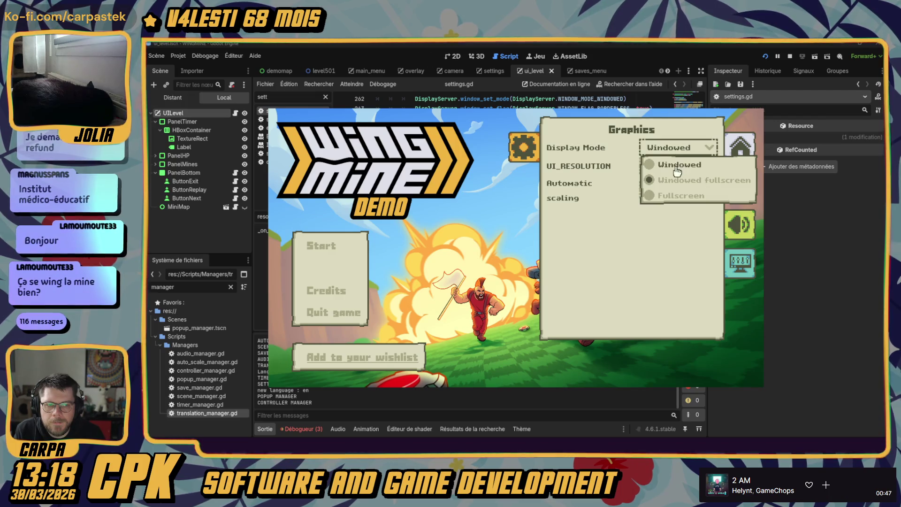
click(678, 164)
click(717, 150)
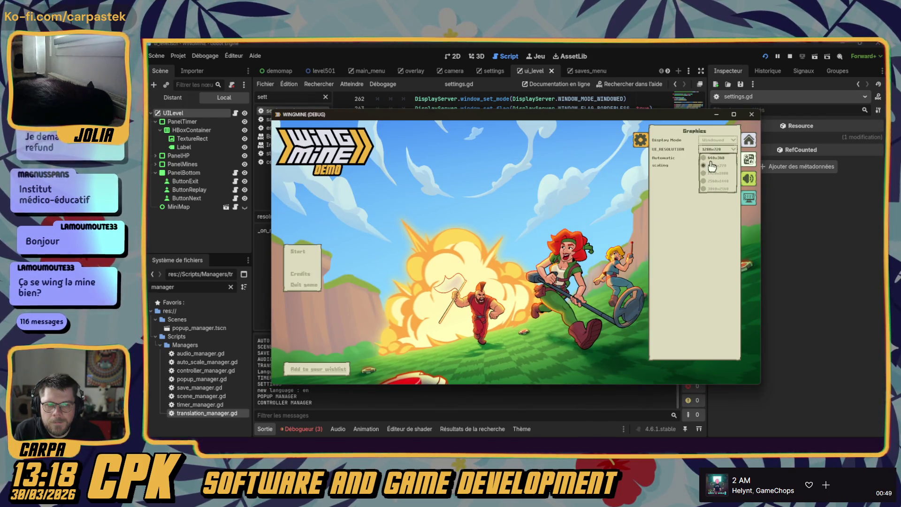
click(711, 159)
click(596, 207)
click(593, 224)
click(680, 136)
click(672, 183)
click(681, 136)
click(674, 155)
- Switch to Windowed fullscreen and test resolutions 1280x720 and 640x360
click(672, 155)
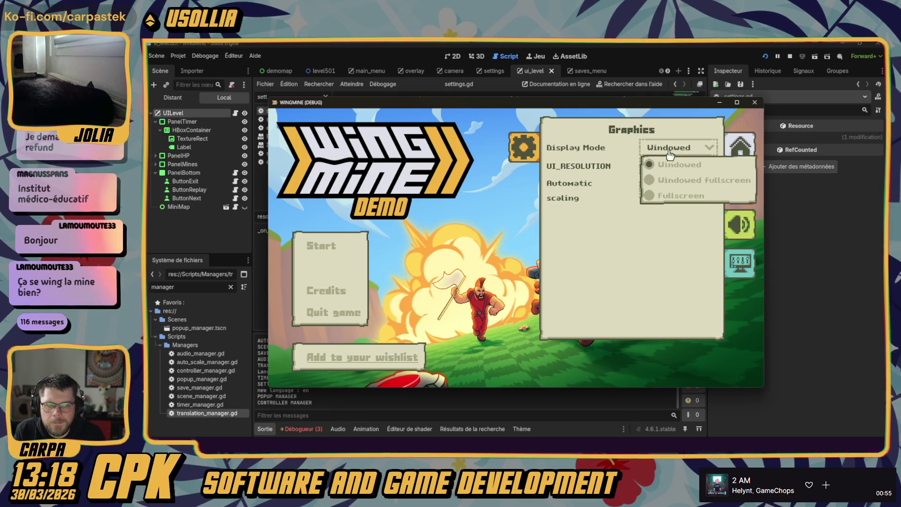
click(670, 181)
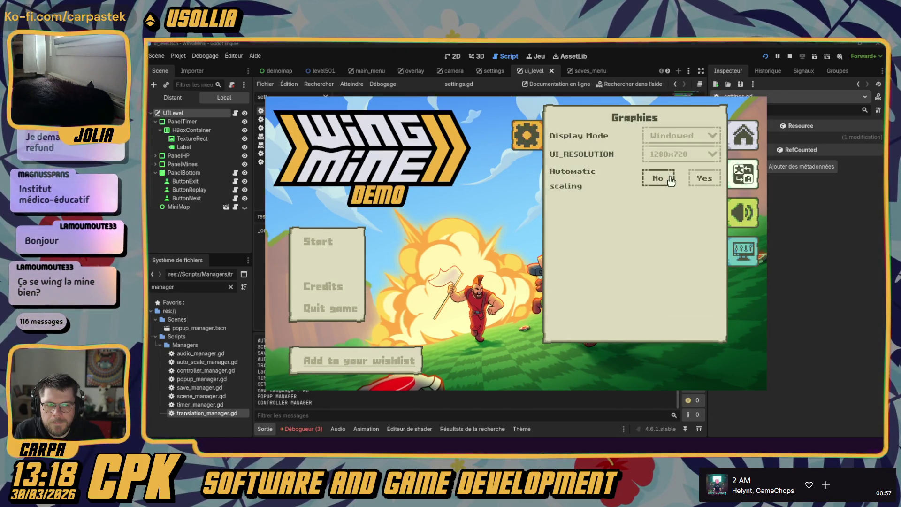
click(667, 155)
click(665, 187)
click(665, 157)
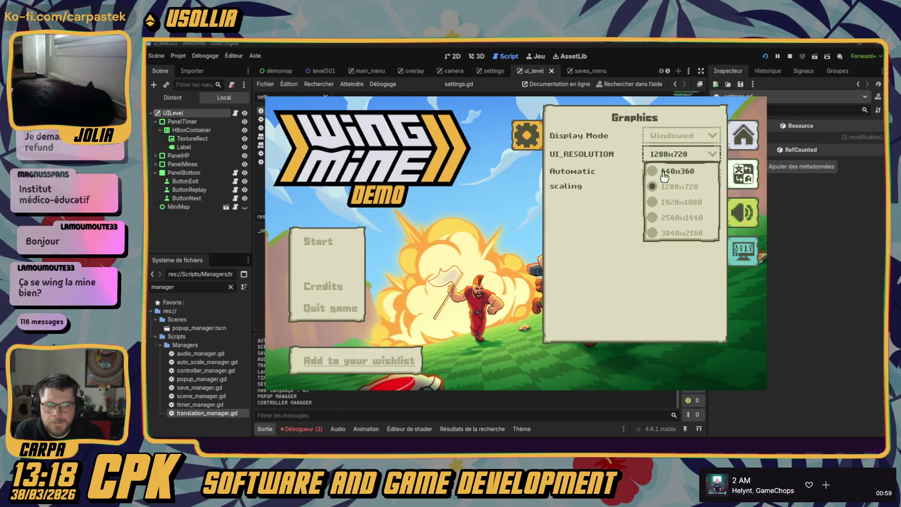
click(664, 172)
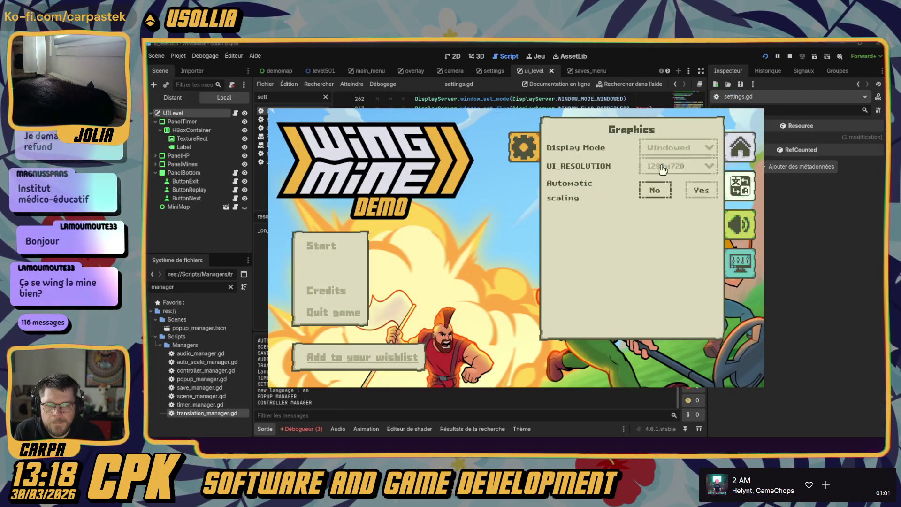
- Return to Windowed and cycle the resolution through 1920x1080, 640x360, then 1280x720
click(666, 148)
click(666, 168)
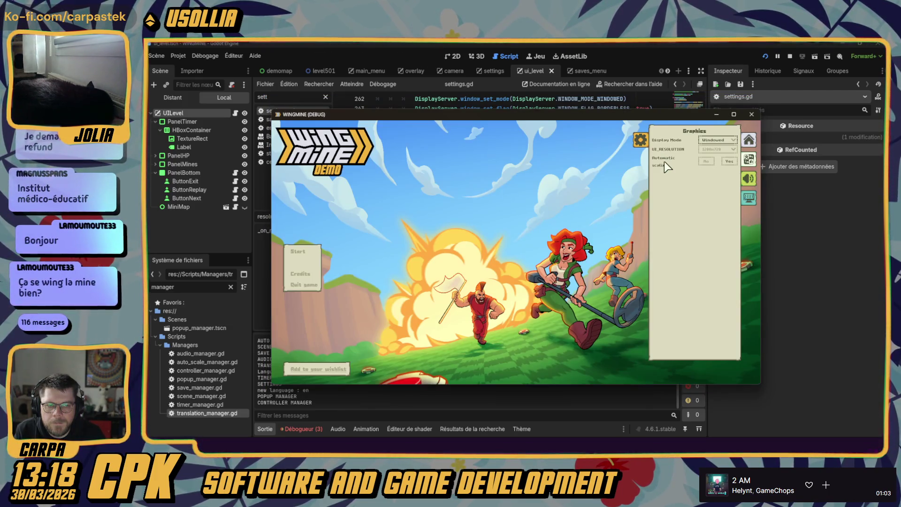
click(717, 149)
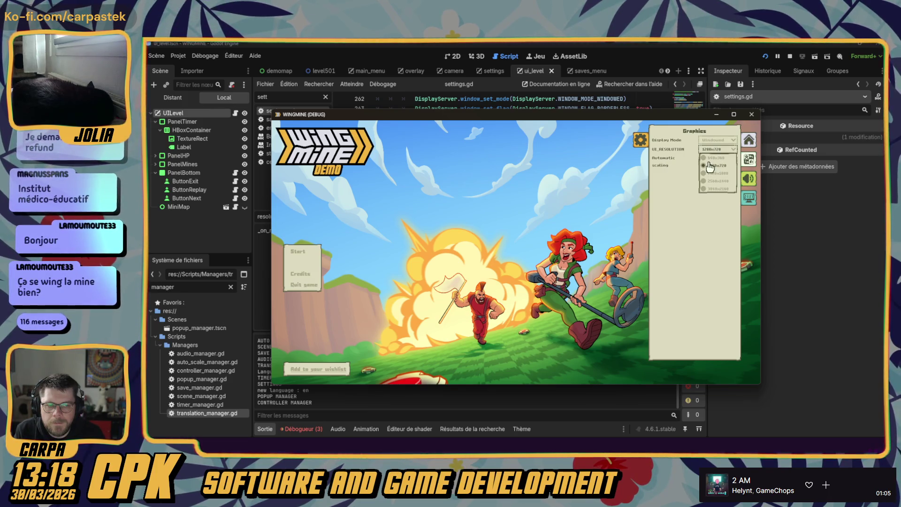
click(710, 173)
click(740, 126)
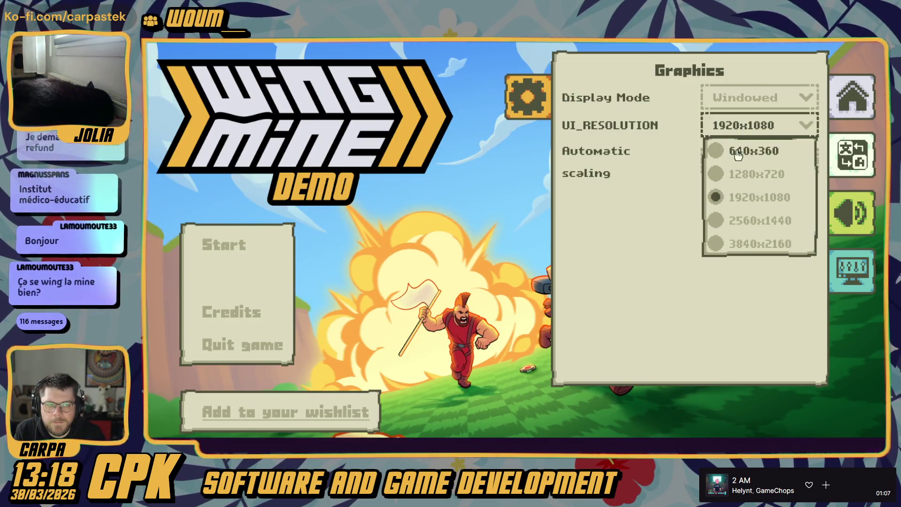
click(741, 150)
click(596, 207)
click(599, 224)
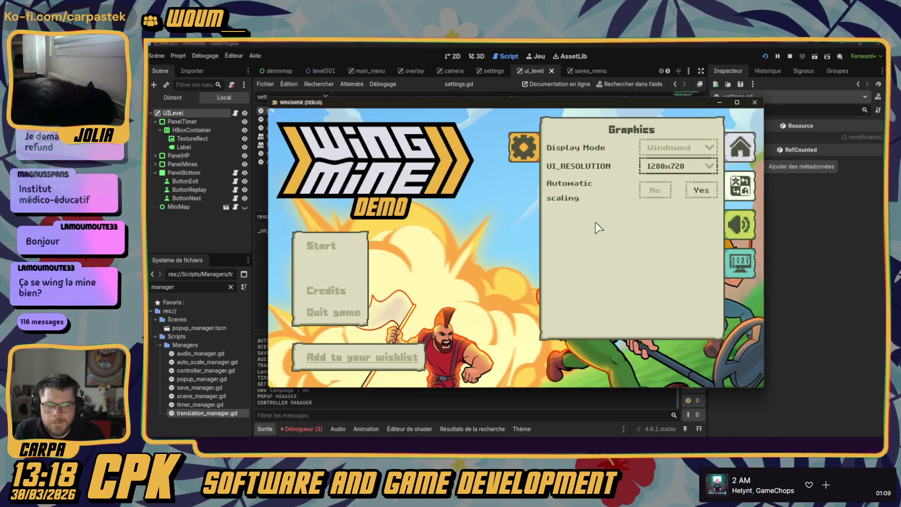
- Leave Display Mode on Windowed, then switch it to Windowed fullscreen
click(648, 150)
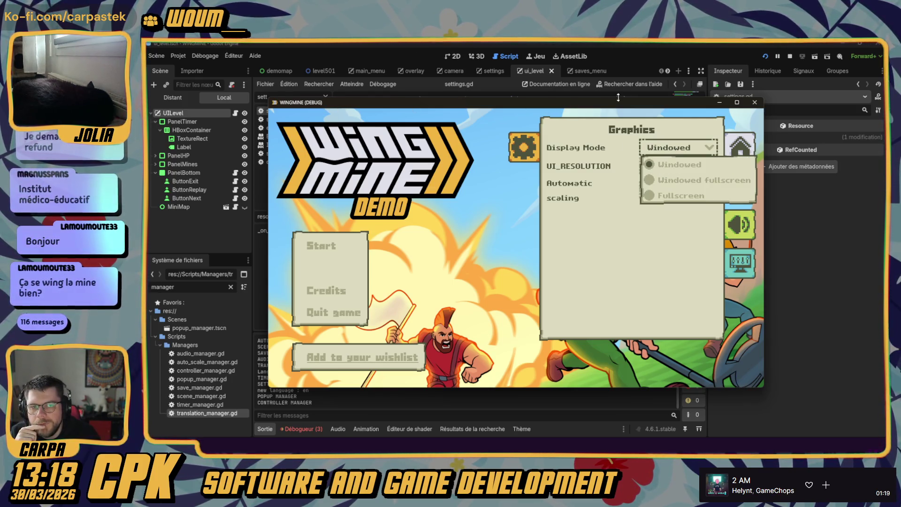
click(598, 217)
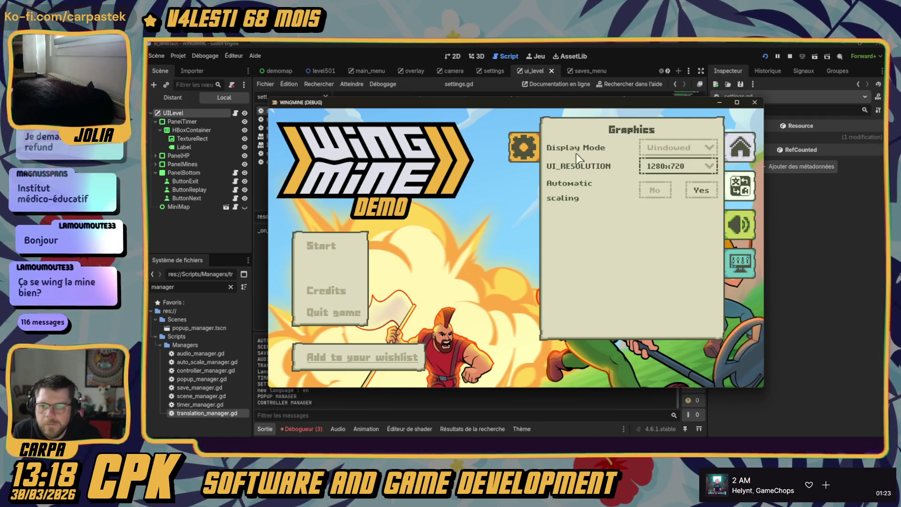
key(Tab)
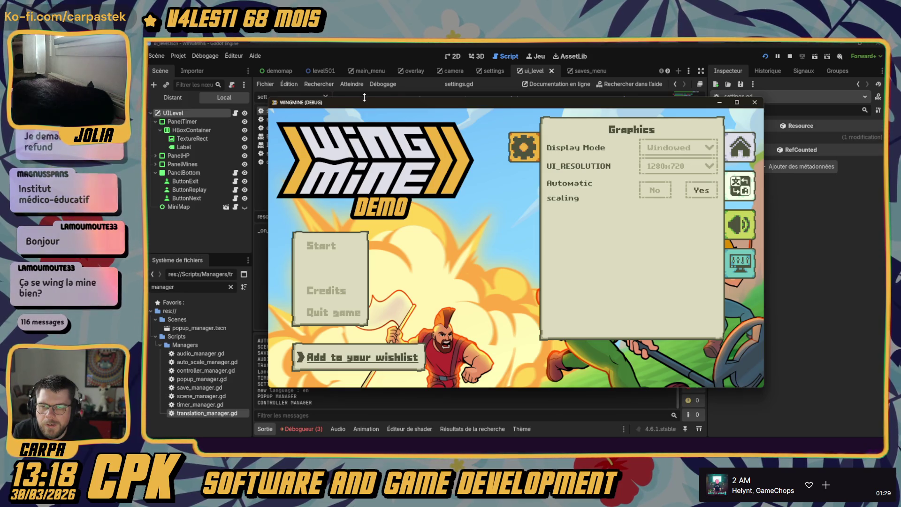
click(678, 147)
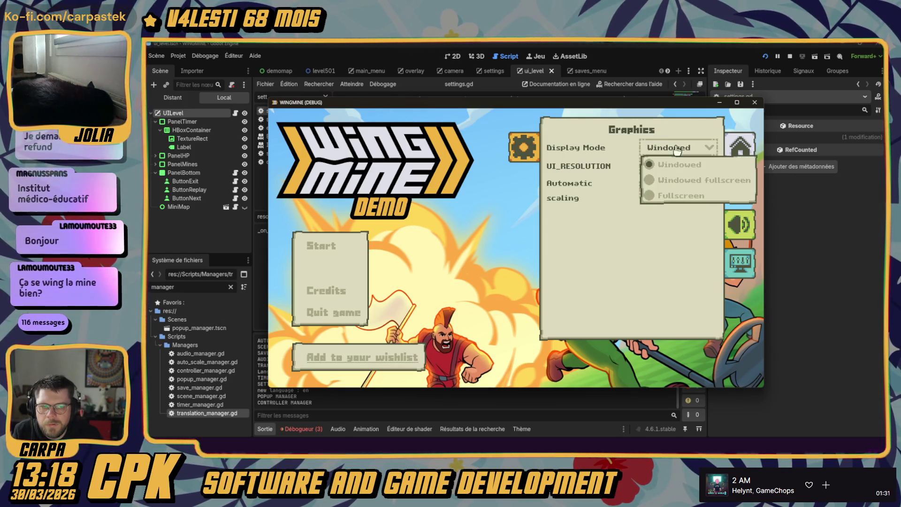
click(678, 147)
click(678, 148)
click(678, 182)
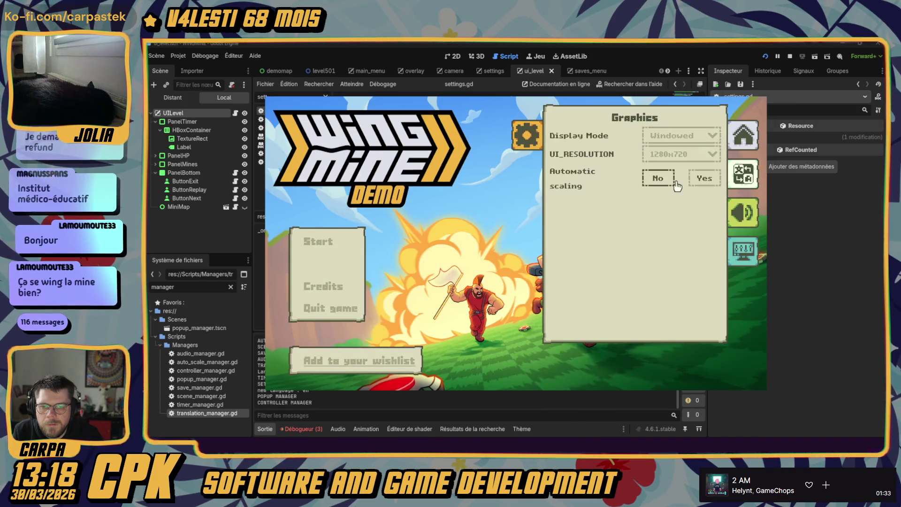
- Return Display Mode to Windowed and turn automatic scaling off
click(676, 136)
click(673, 154)
click(678, 136)
click(675, 181)
click(676, 178)
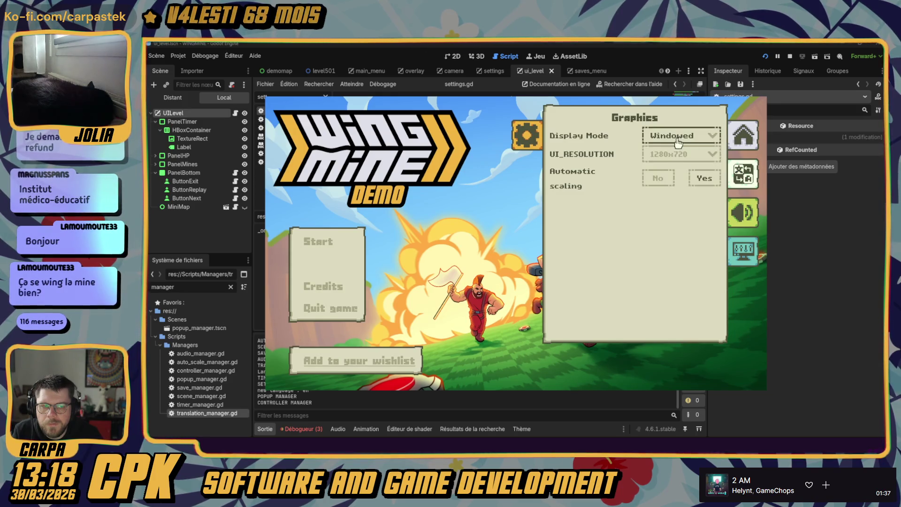
click(676, 136)
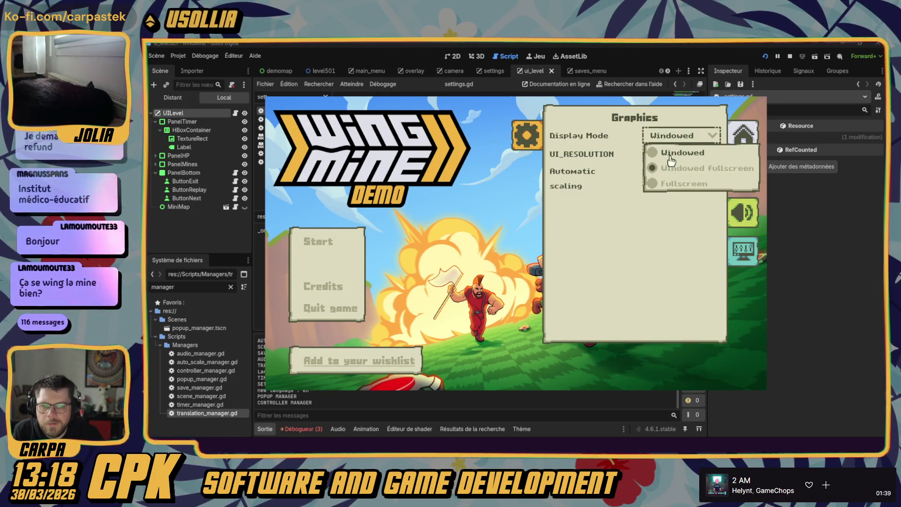
click(678, 159)
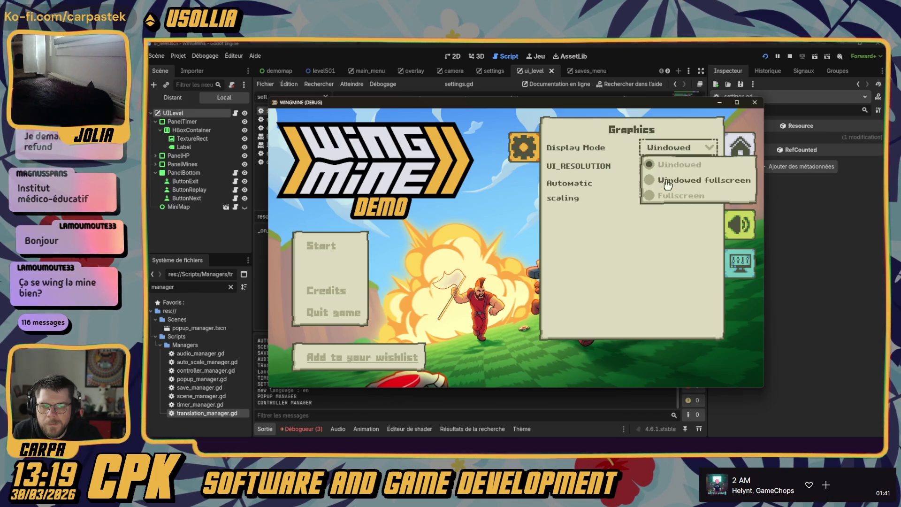
- Alternate Display Mode between Windowed fullscreen and Windowed, ending on Windowed fullscreen
click(674, 180)
click(674, 147)
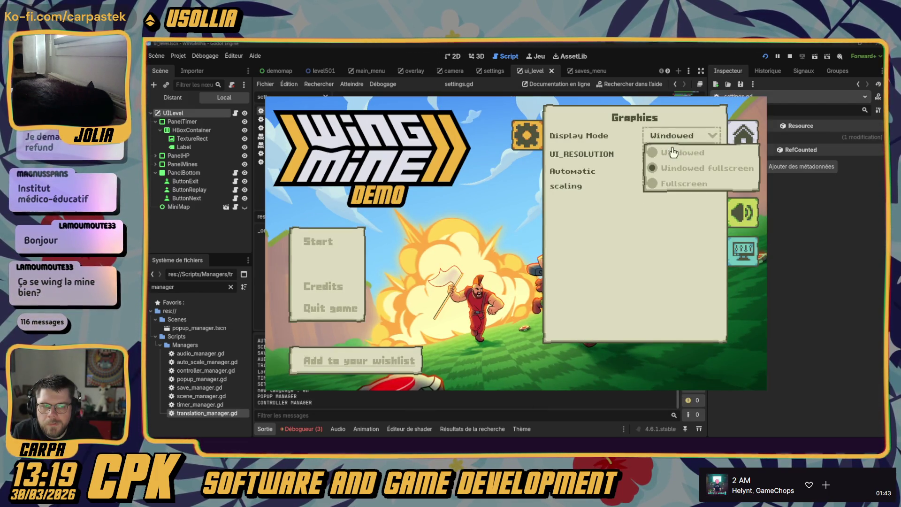
click(674, 164)
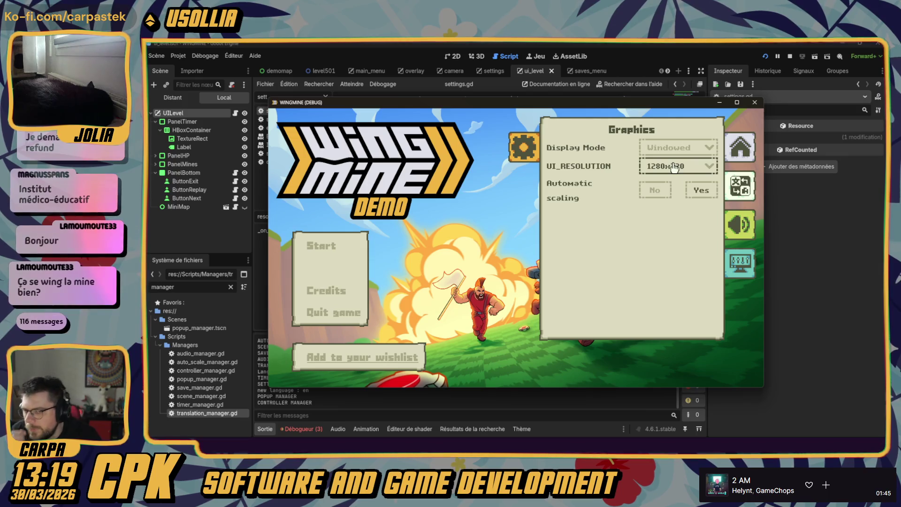
click(680, 147)
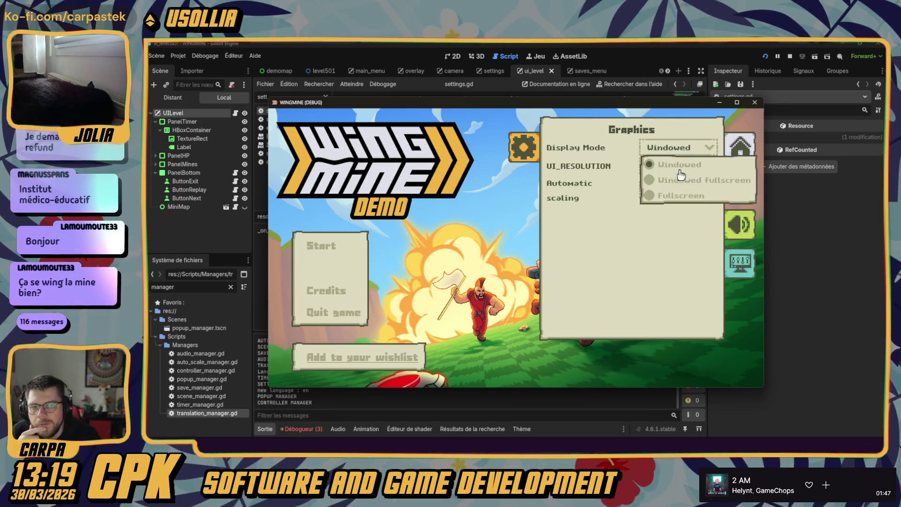
click(677, 185)
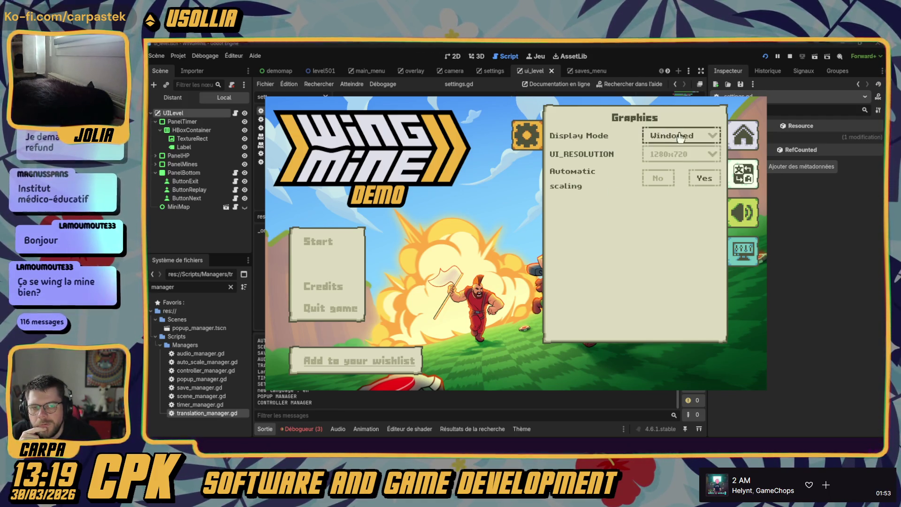
- Test resolution 640x360, restore 1280x720, and close the game's settings panel
click(683, 154)
click(672, 188)
click(672, 155)
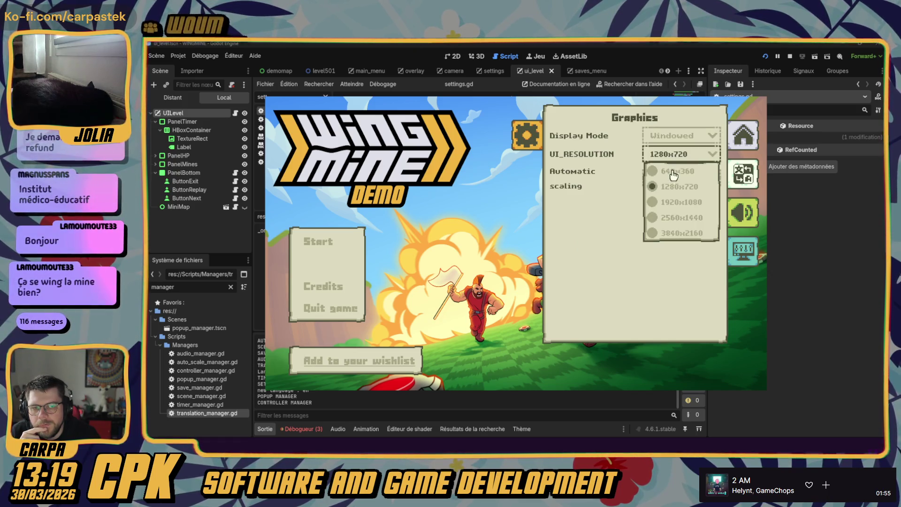
click(673, 171)
click(605, 210)
click(606, 226)
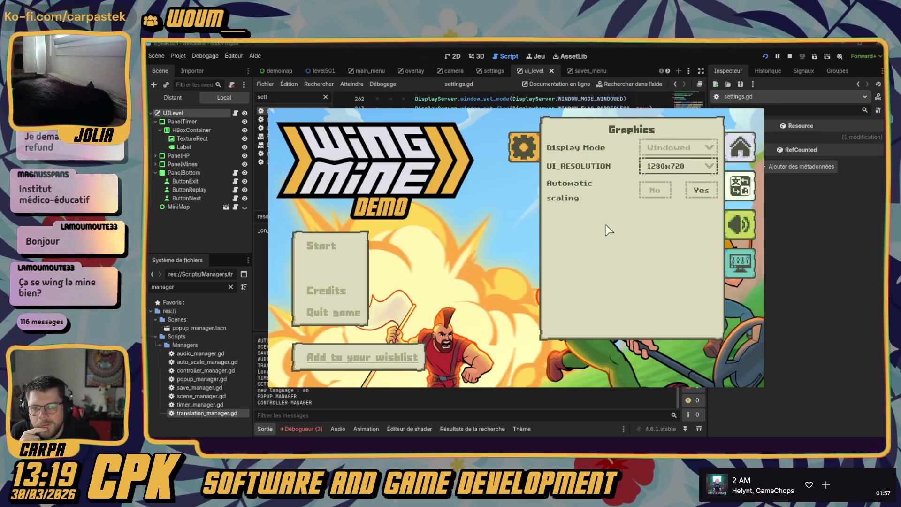
click(514, 153)
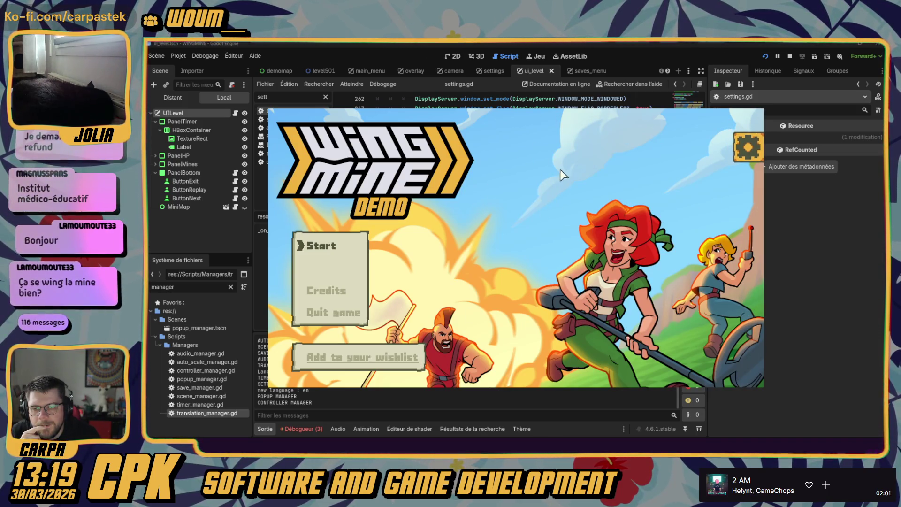
- In Graphics settings set Windowed, test 640x360 then 1280x720, close, and narrow the window
click(747, 151)
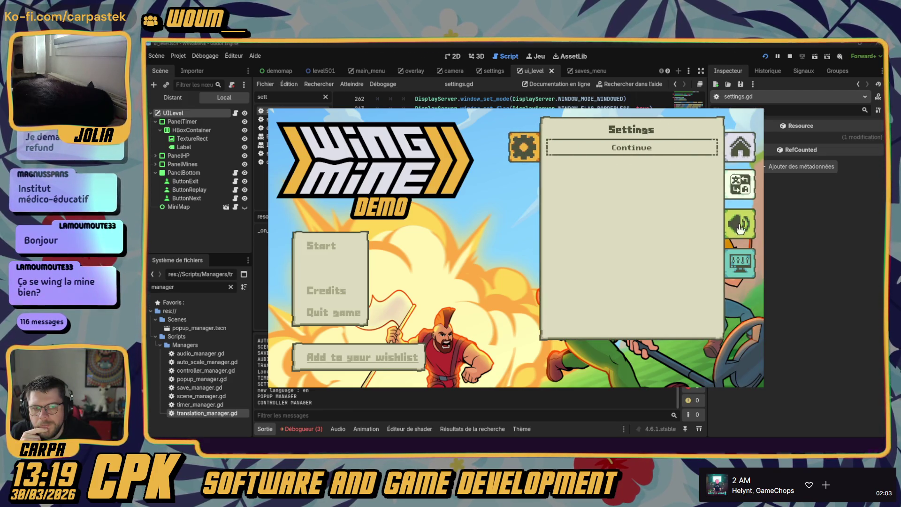
click(740, 262)
click(679, 148)
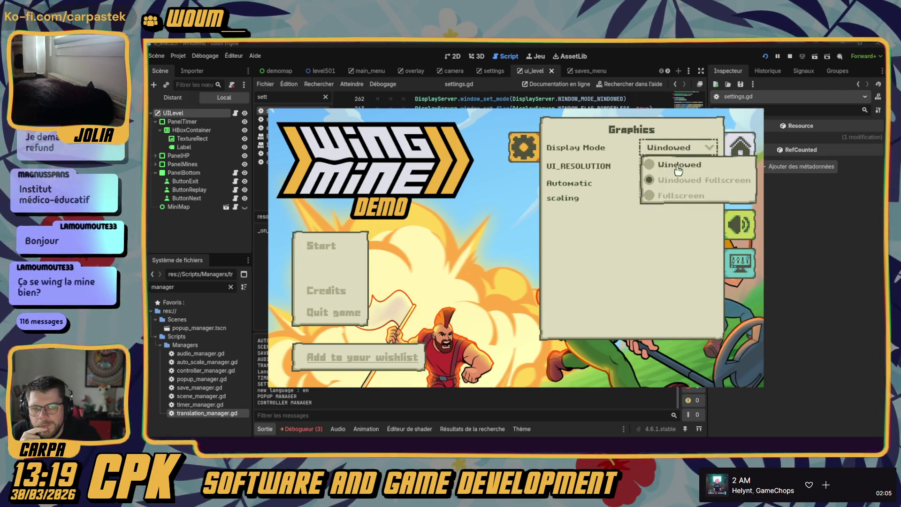
click(676, 164)
click(717, 151)
click(711, 158)
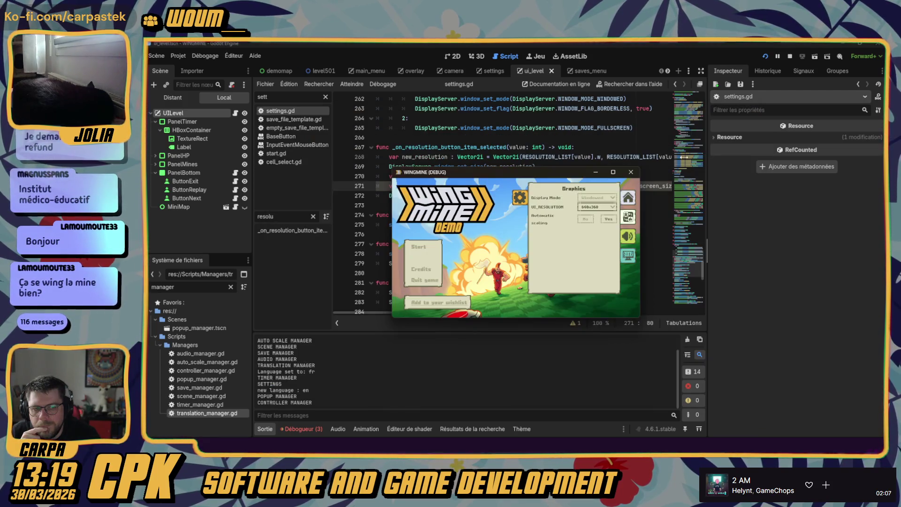
click(596, 206)
click(596, 223)
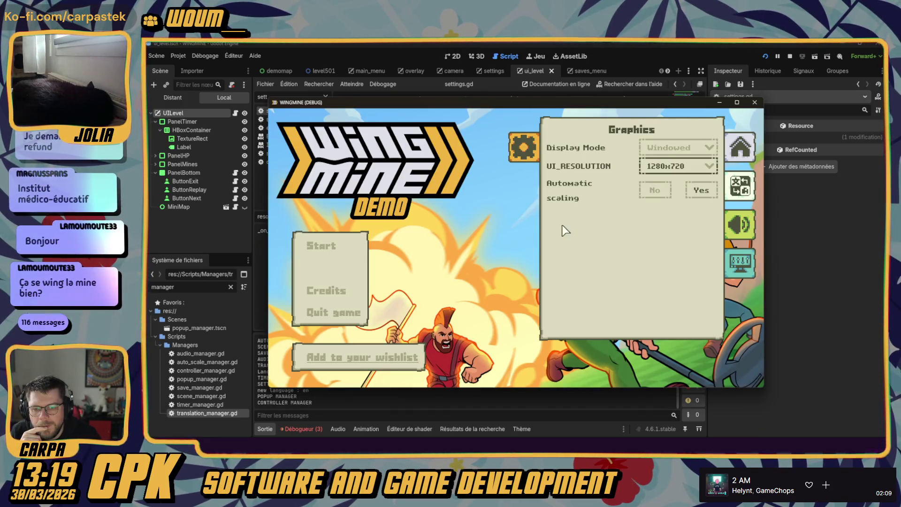
click(536, 149)
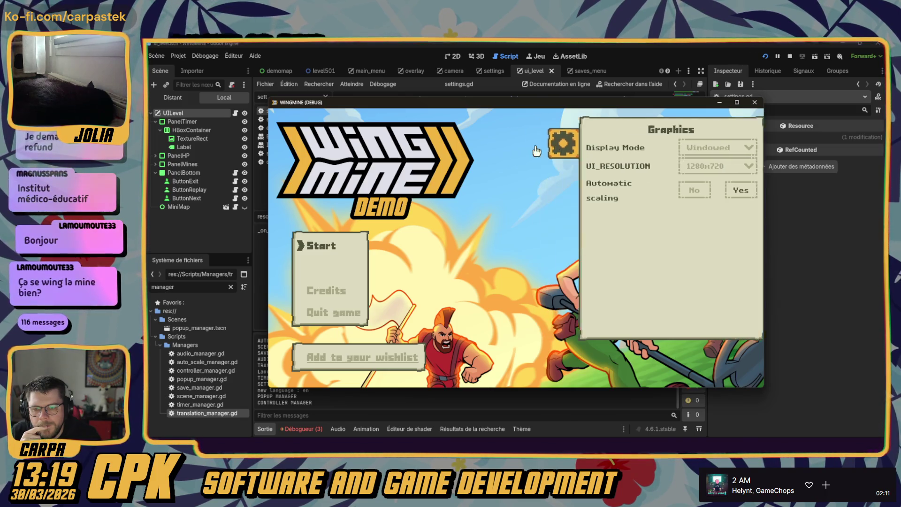
drag(764, 303, 764, 304)
- Reapply Windowed at 1280x720, close settings, and move the game window slightly left
click(750, 146)
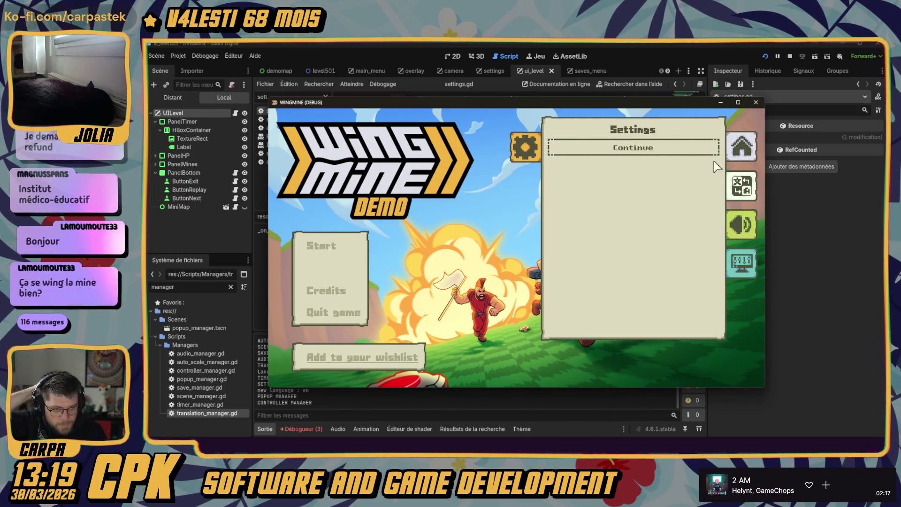
click(746, 270)
click(680, 160)
click(676, 187)
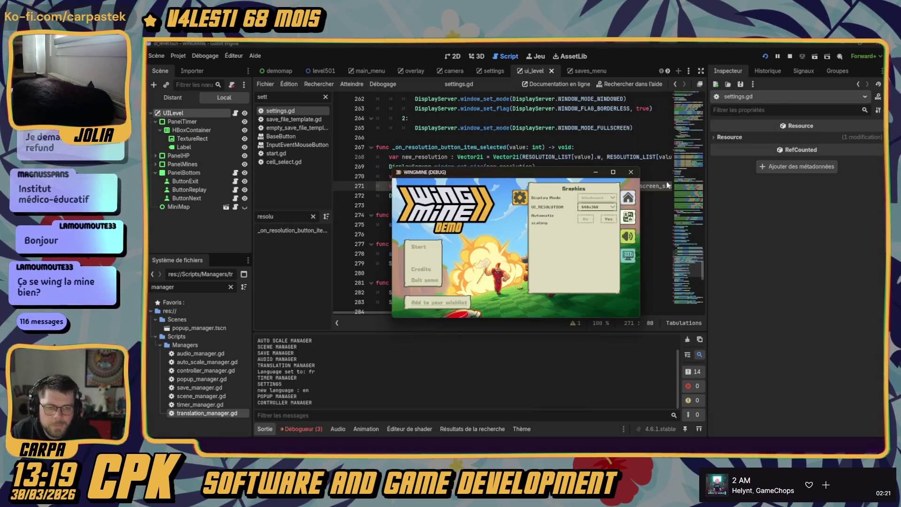
click(584, 206)
click(586, 224)
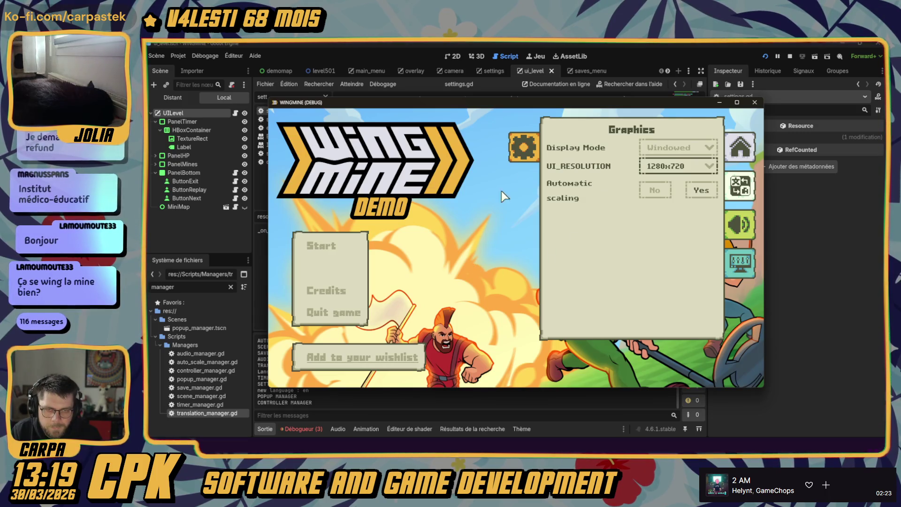
click(475, 270)
drag(520, 103, 507, 103)
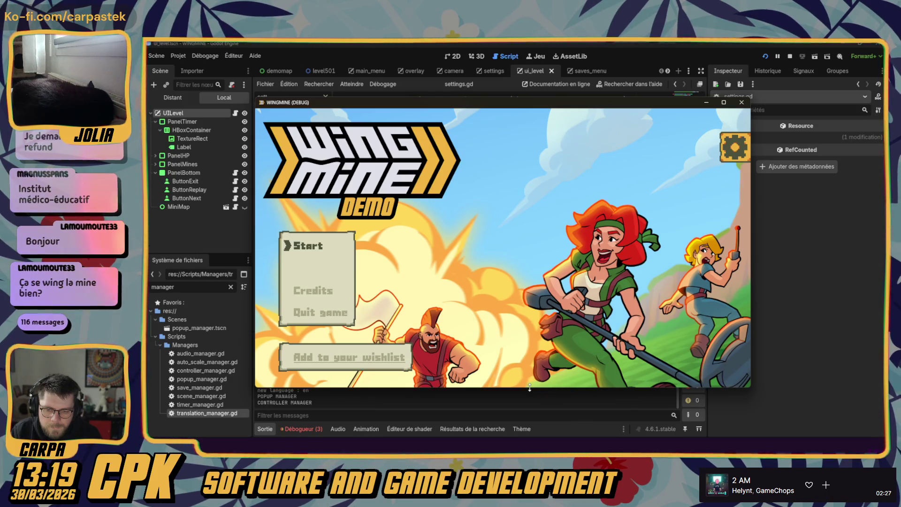
- Make the game window taller, then test 640x360 and 1280x720 in Graphics settings
drag(529, 387, 529, 388)
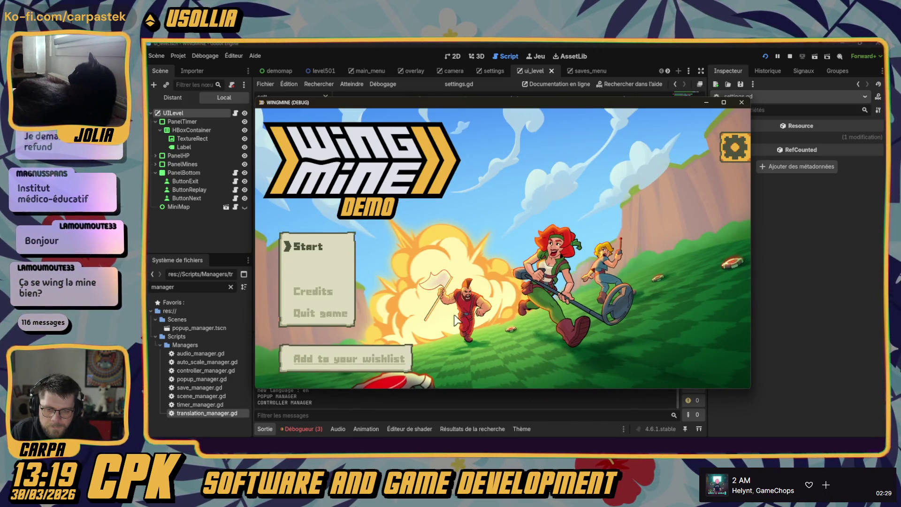
click(735, 147)
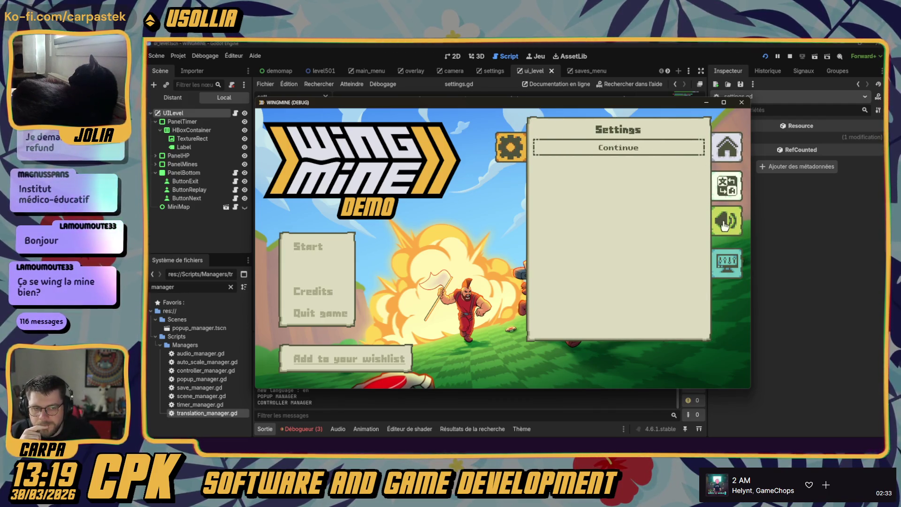
click(735, 274)
click(676, 168)
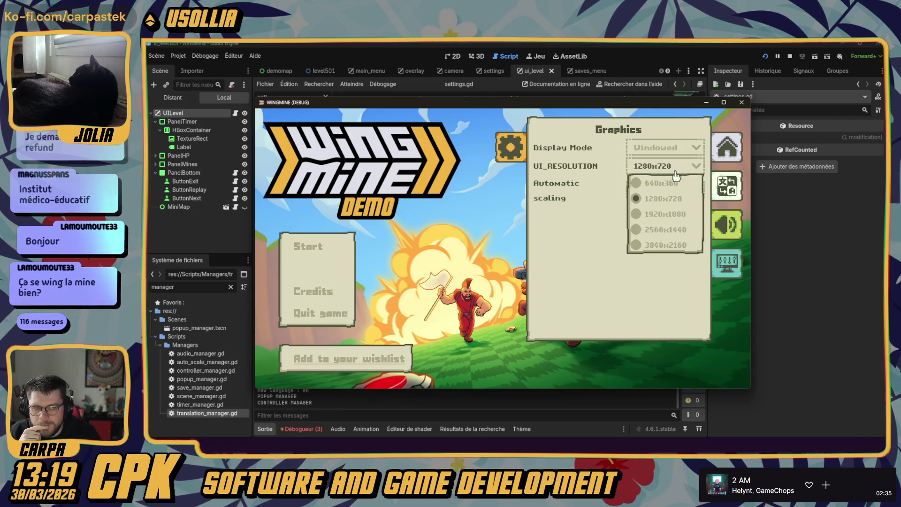
click(657, 183)
click(596, 207)
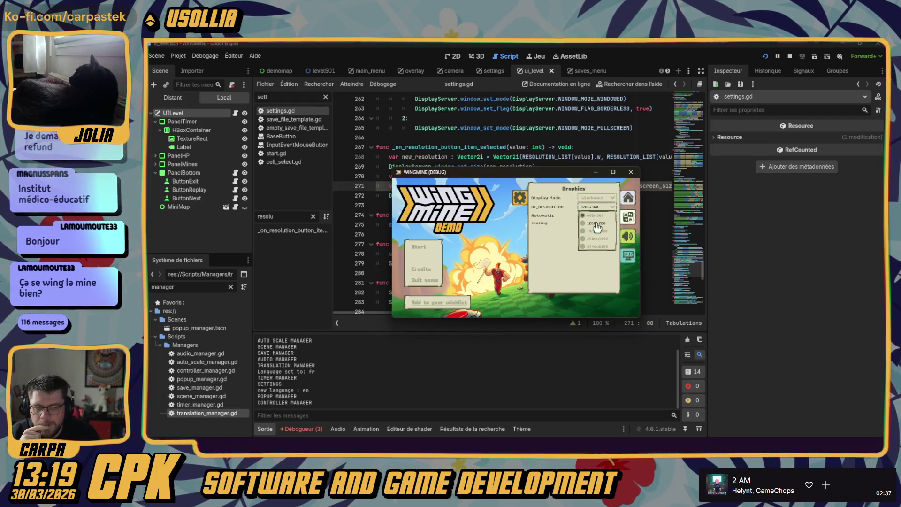
click(596, 224)
- Cycle the resolution through 1920x1080, 1280x720, 640x360, back to 1280x720, and close settings
click(675, 166)
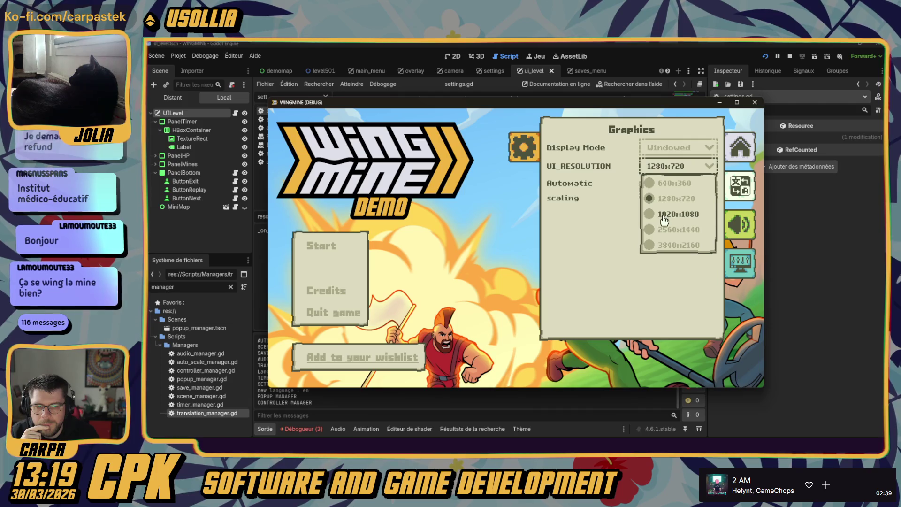
click(663, 218)
click(728, 131)
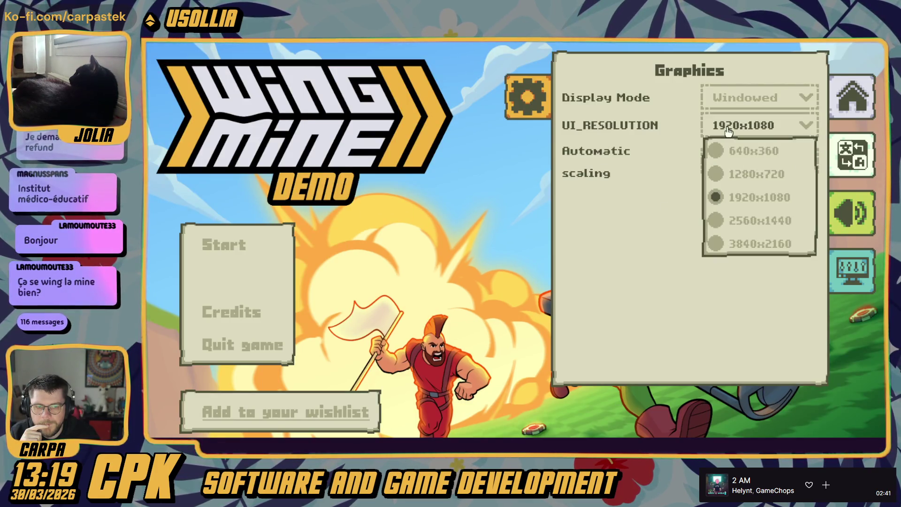
click(725, 173)
click(676, 162)
click(675, 184)
click(608, 208)
click(594, 229)
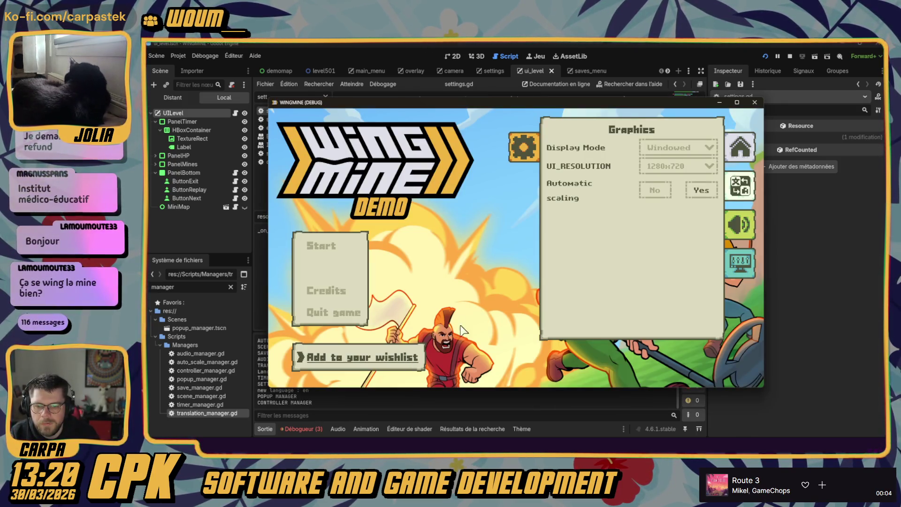
click(524, 147)
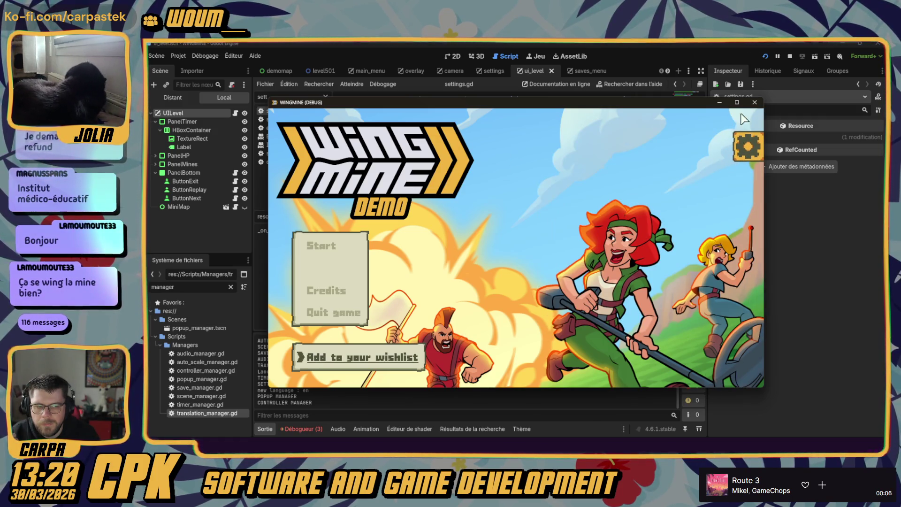
- Reopen Graphics settings, try 1920x1080, return to 1280x720, and close the panel
click(747, 146)
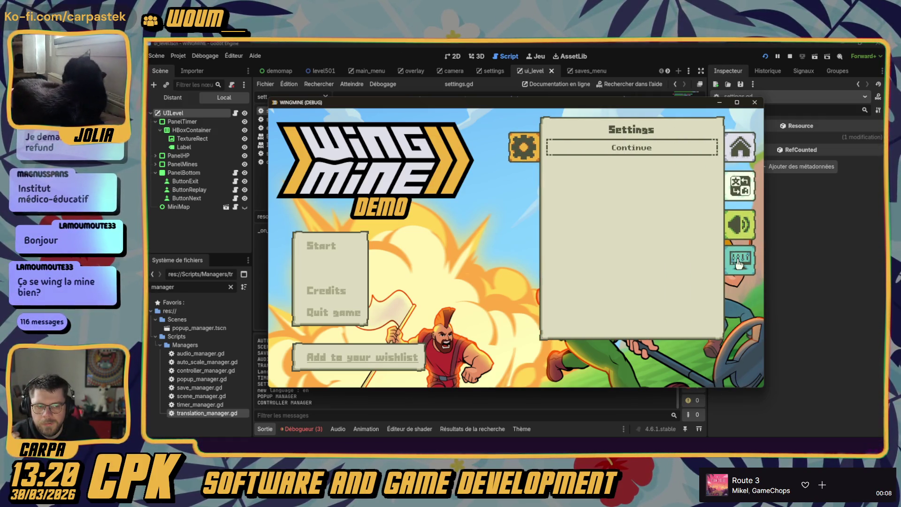
click(738, 261)
click(678, 164)
click(666, 221)
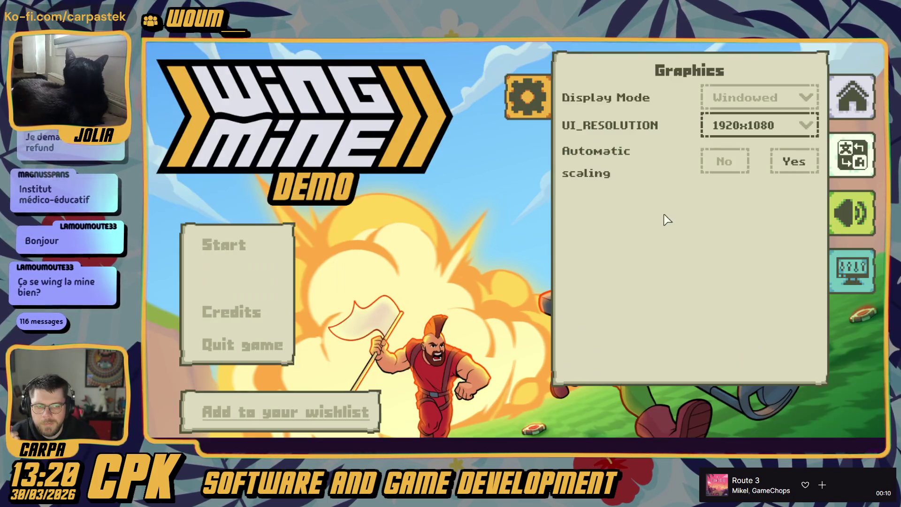
click(734, 131)
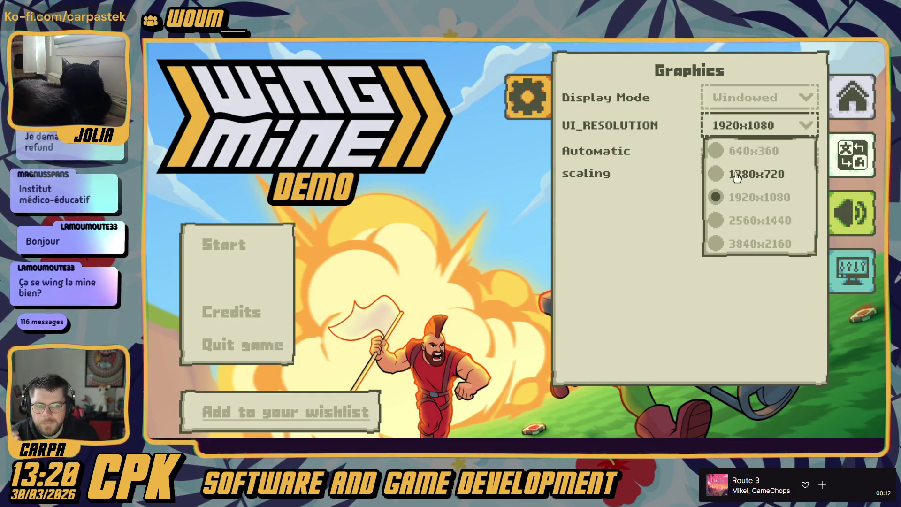
click(734, 176)
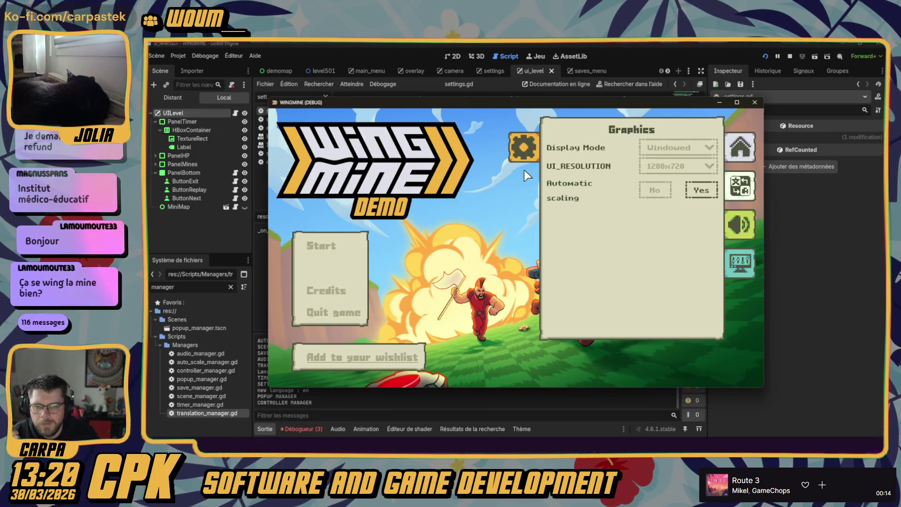
click(524, 149)
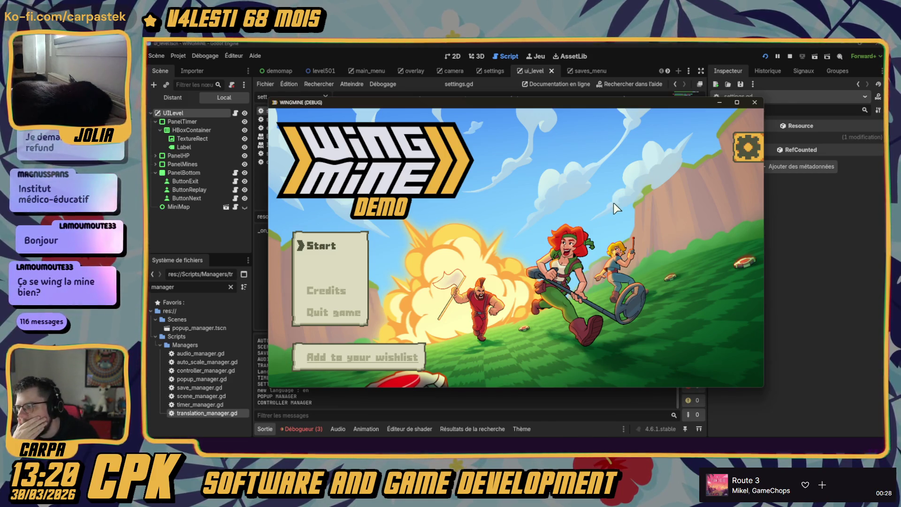
- Stop the game and jump to the script error at settings.gd line 173
click(755, 102)
click(297, 429)
click(327, 333)
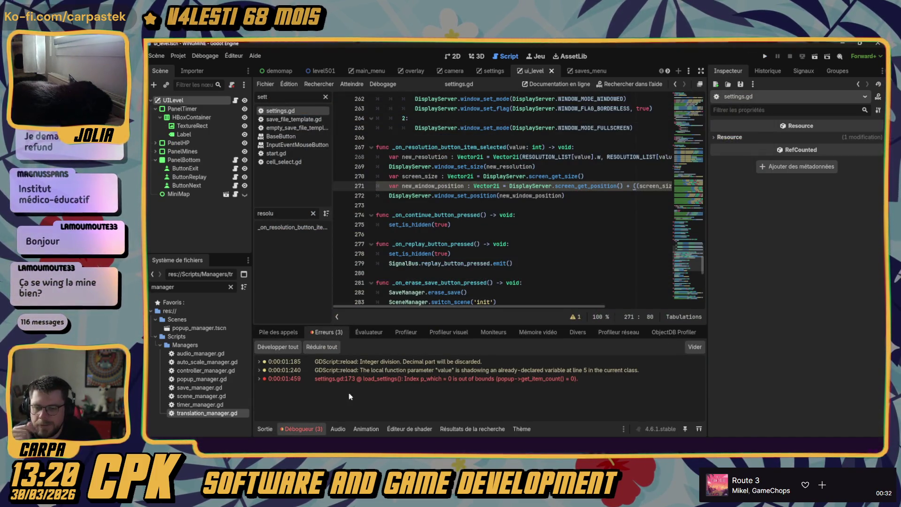
click(344, 379)
mouse_move(461, 227)
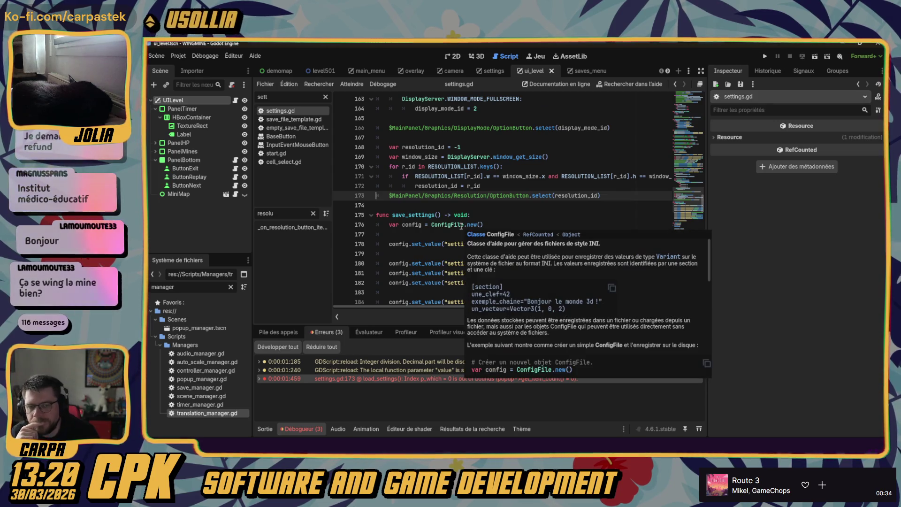
mouse_move(485, 167)
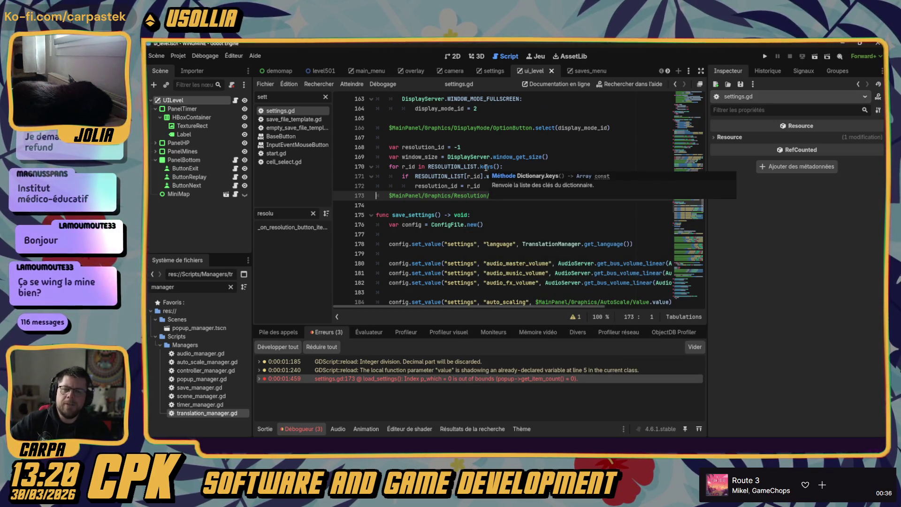
click(449, 208)
text(OptionButton.select(resolution_id))
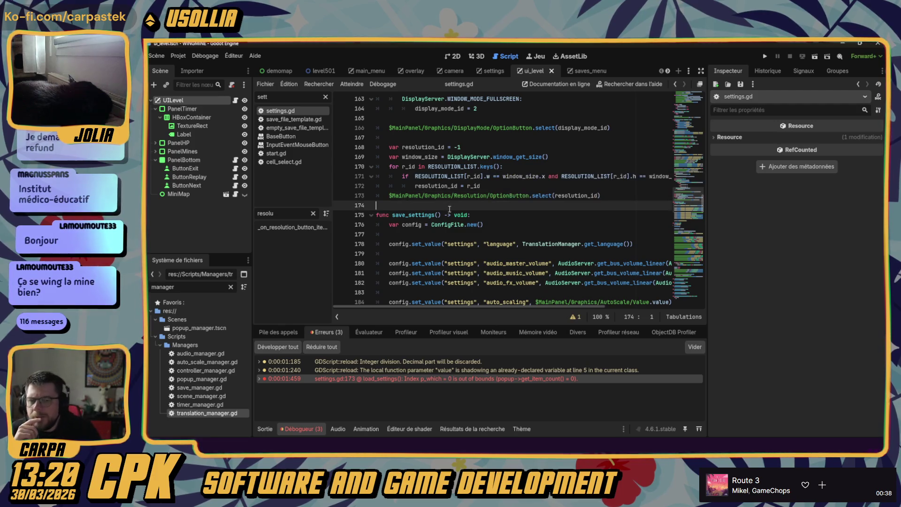
- Search settings.gd for load_settings to find its call in _ready
scroll(457, 203, up, 7)
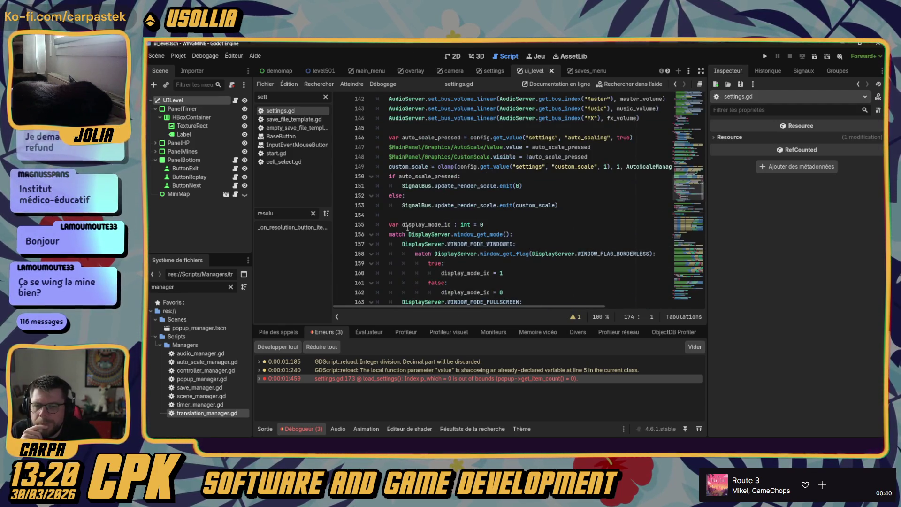
scroll(408, 229, up, 7)
scroll(396, 181, down, 4)
scroll(399, 182, up, 4)
double_click(413, 186)
key(ctrl+f)
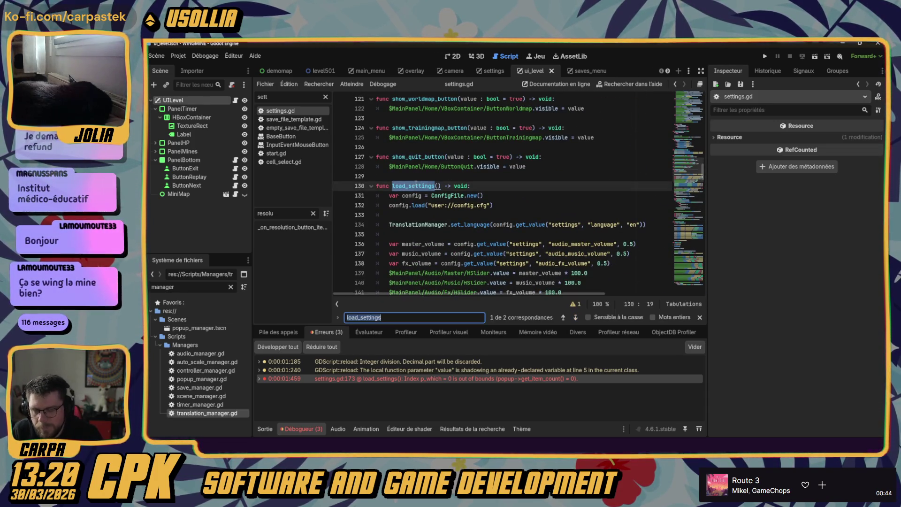
click(559, 319)
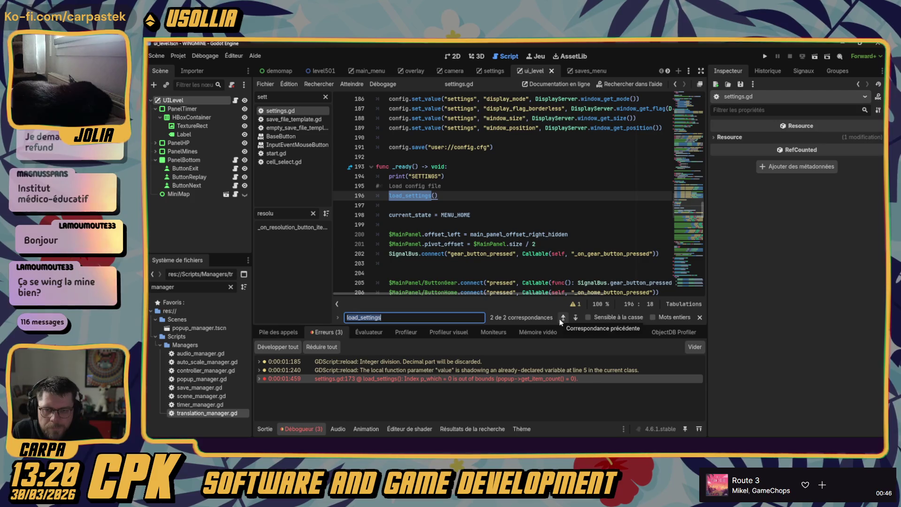
click(478, 201)
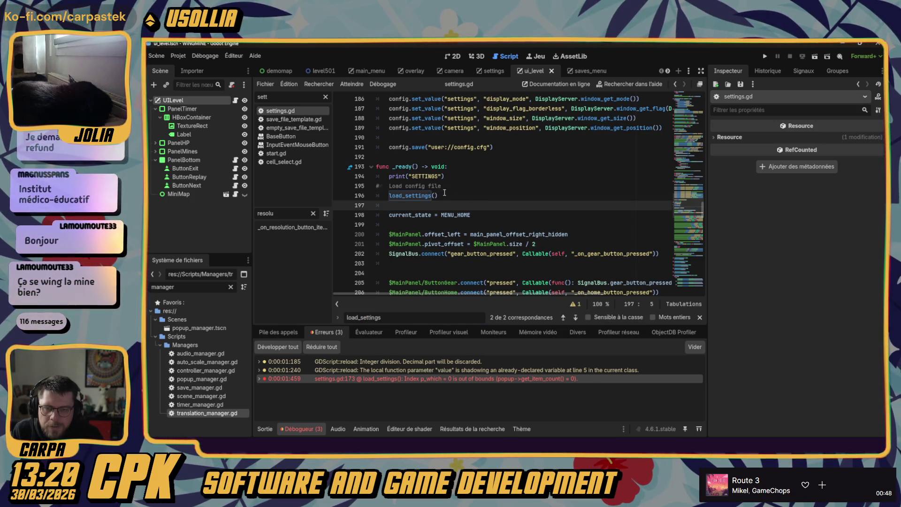
key(Escape)
- Select the load_settings() call lines in _ready for moving
click(452, 194)
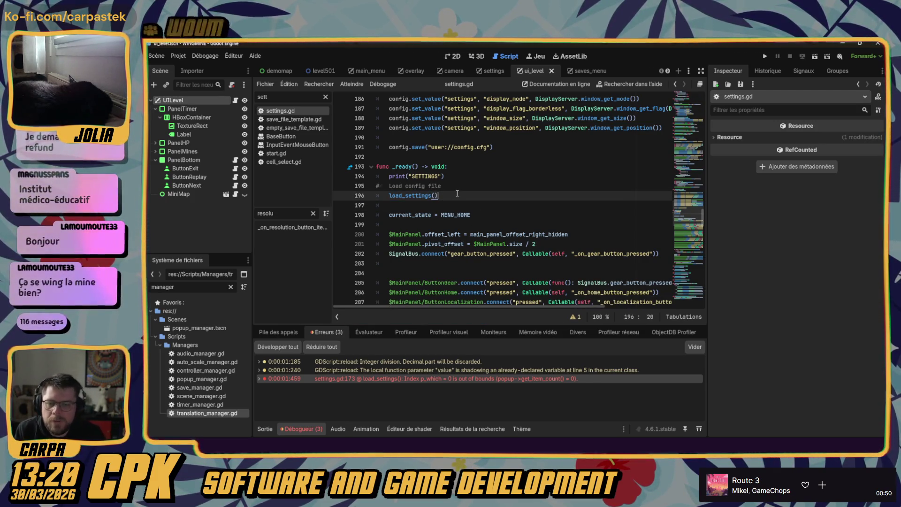
scroll(456, 195, down, 12)
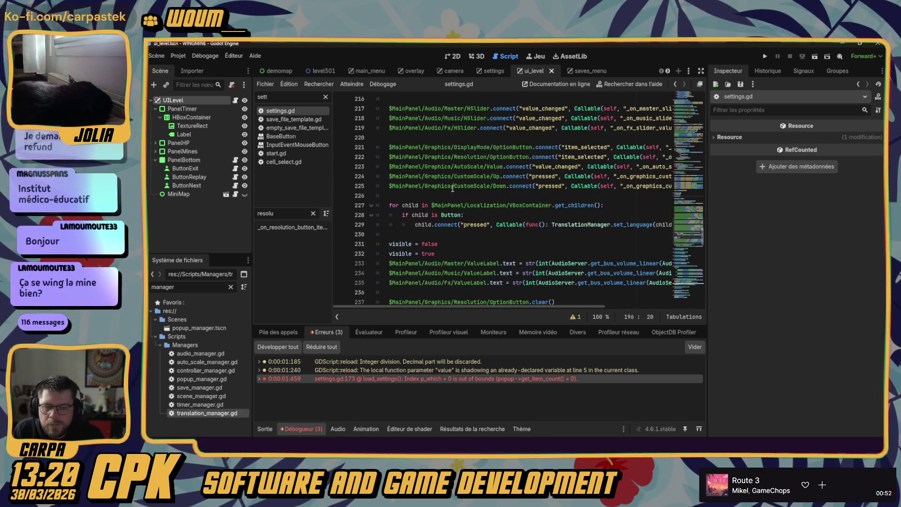
scroll(448, 186, down, 2)
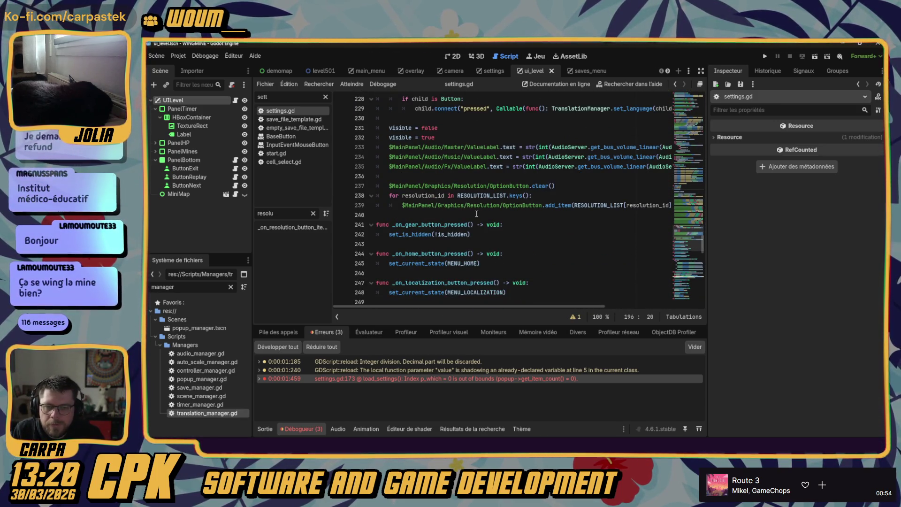
scroll(465, 213, up, 14)
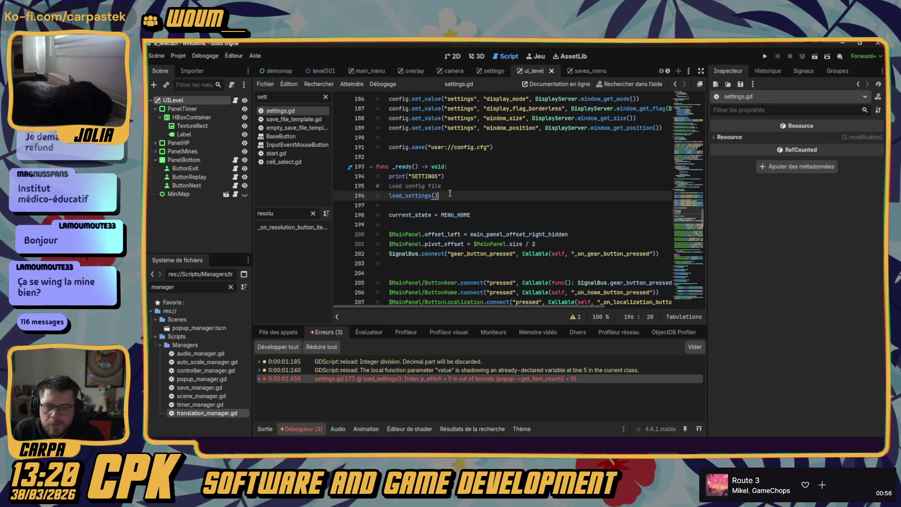
click(452, 177)
scroll(455, 179, down, 5)
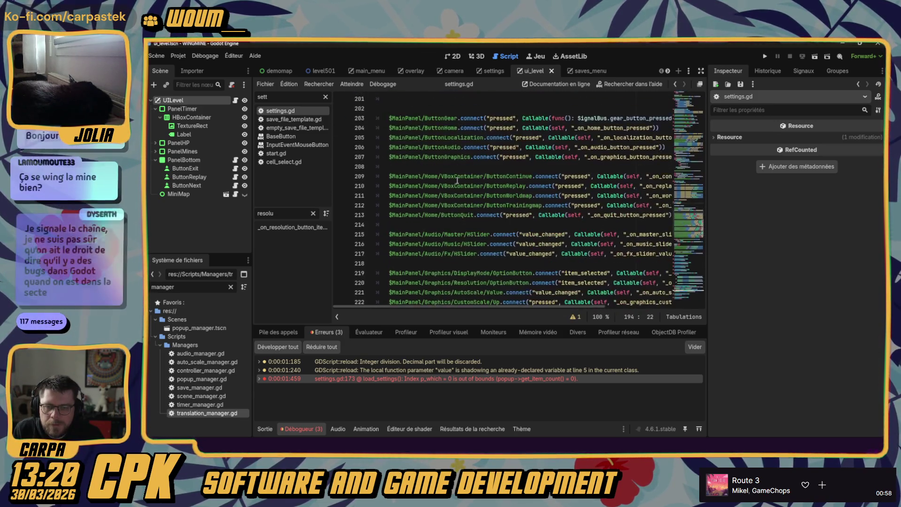
scroll(457, 180, down, 8)
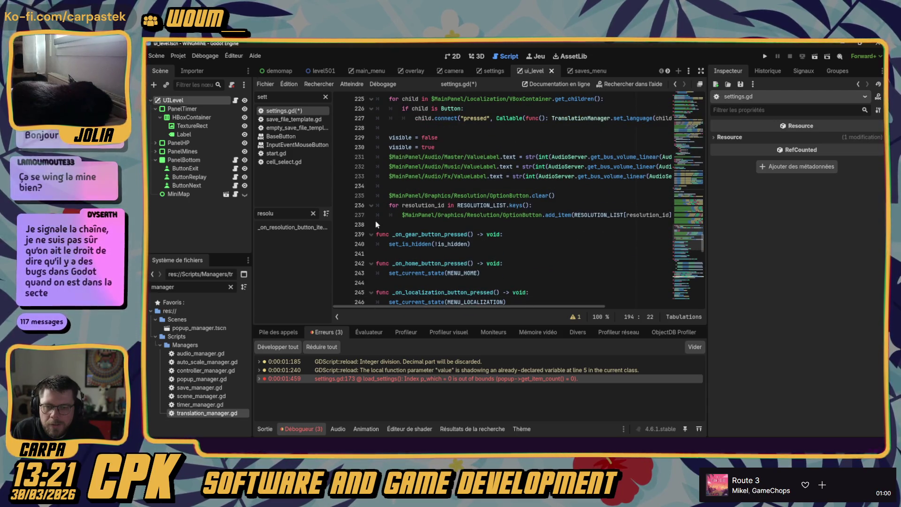
- Place load_settings() after the resolution loop, delete the 'Load config file' comment, save, and run
click(382, 226)
key(Return)
key(ctrl+z)
key(ctrl+z)
key(ctrl+z)
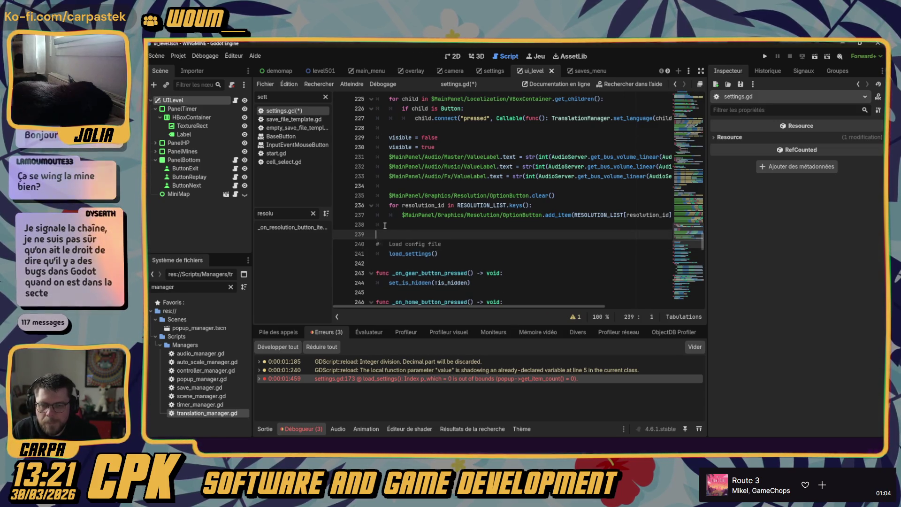
key(ctrl+s)
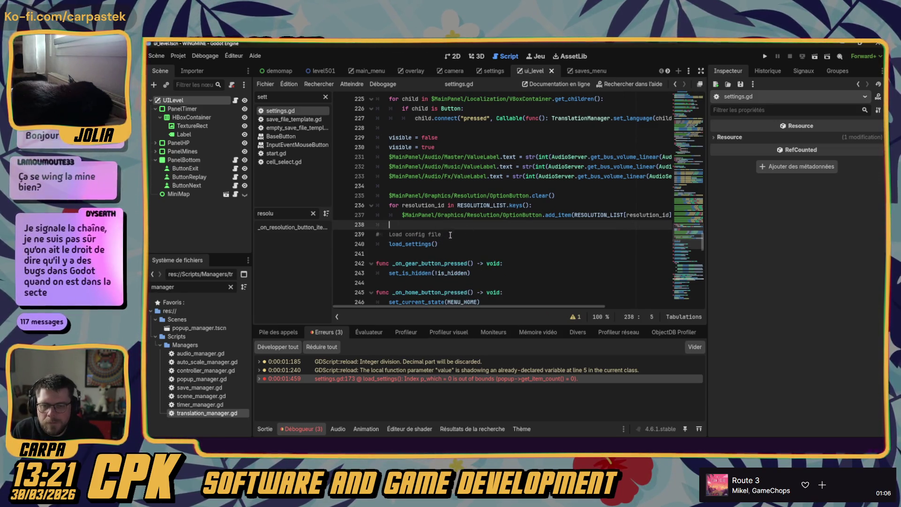
key(ctrl+z)
key(ctrl+s)
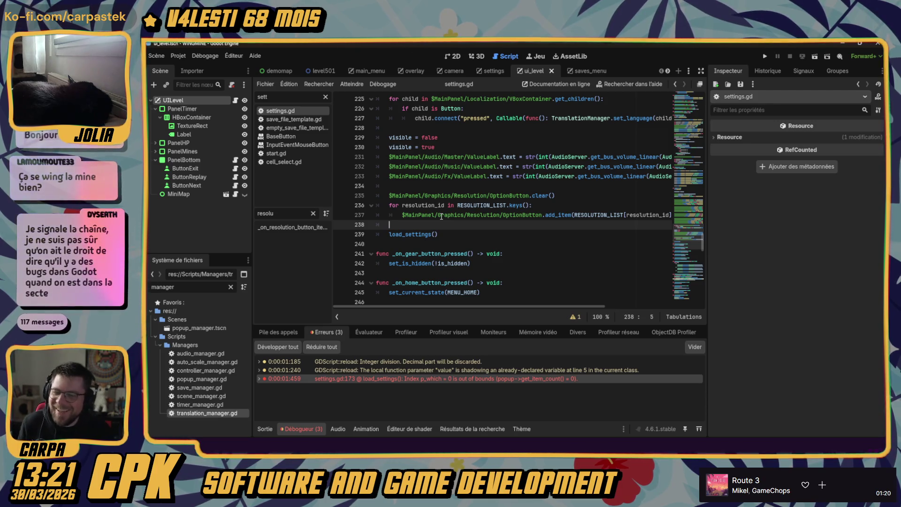
click(765, 56)
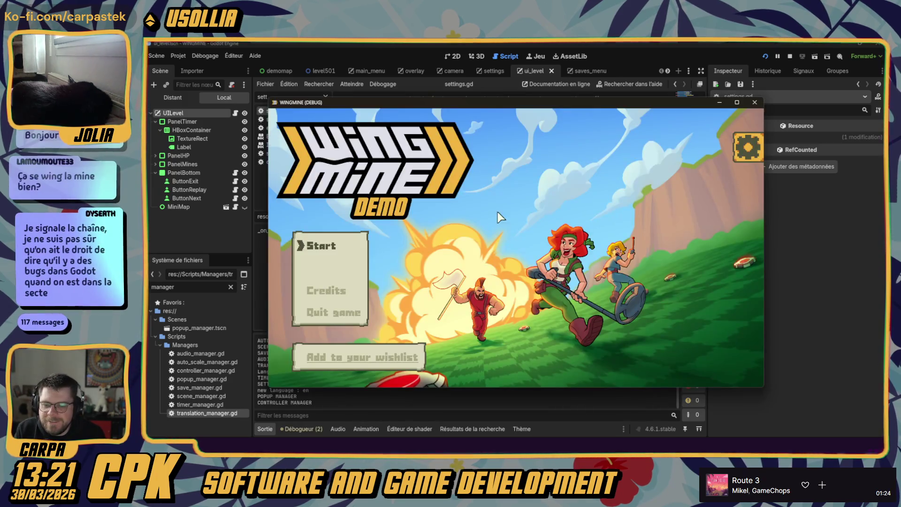
- In the game's Graphics settings, switch UI_RESOLUTION to 640x360, then back to 1280x720
click(745, 147)
click(736, 260)
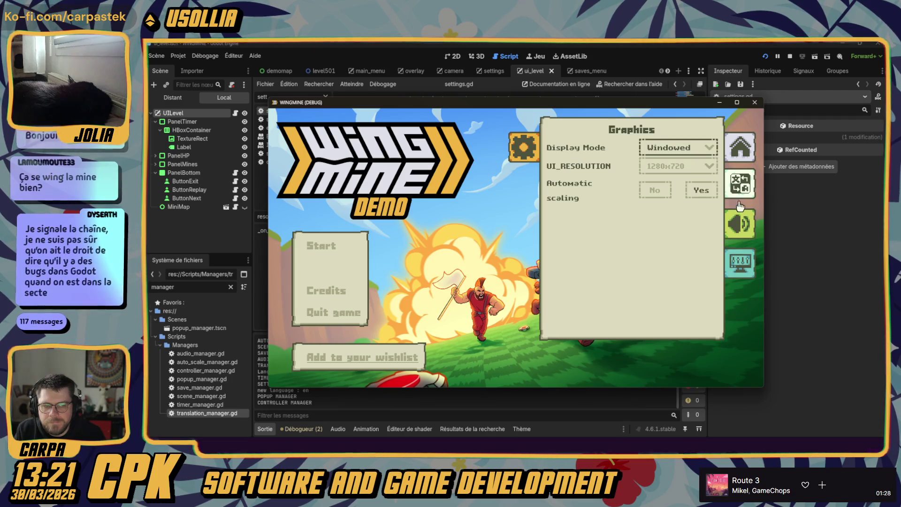
click(678, 166)
click(676, 203)
click(596, 207)
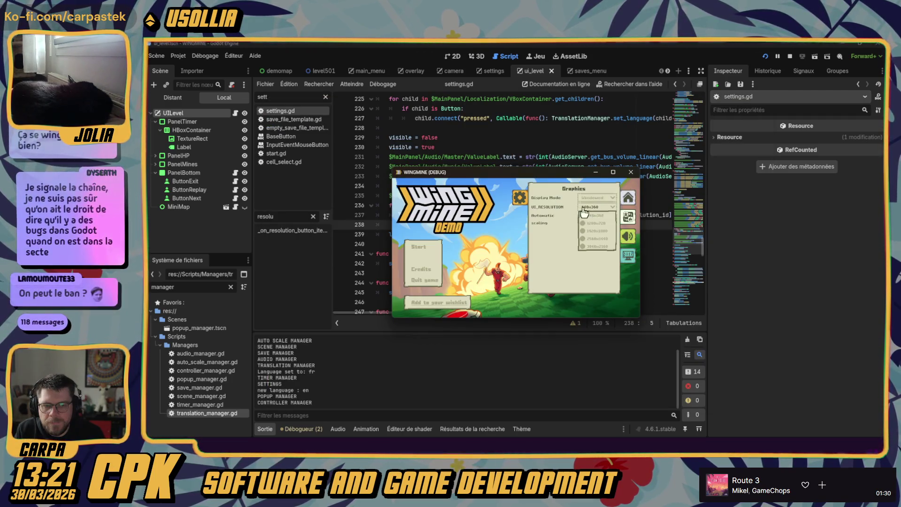
click(594, 225)
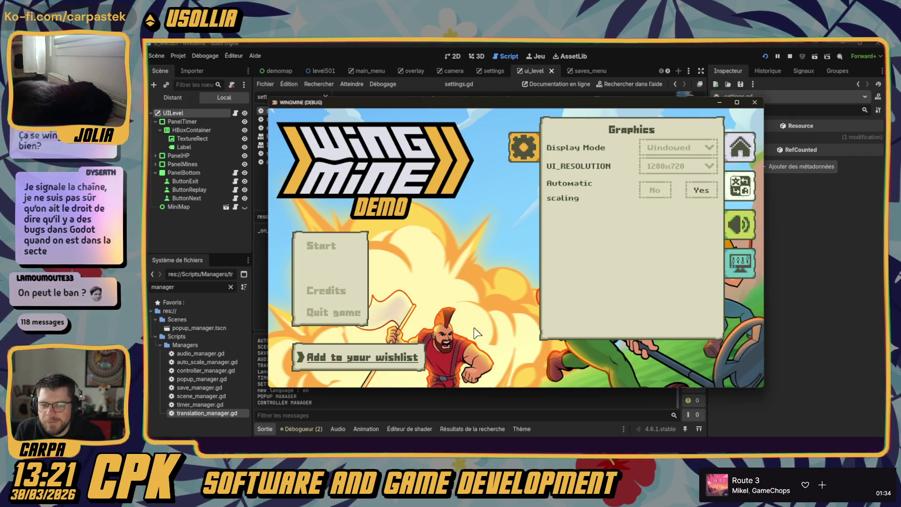
click(515, 156)
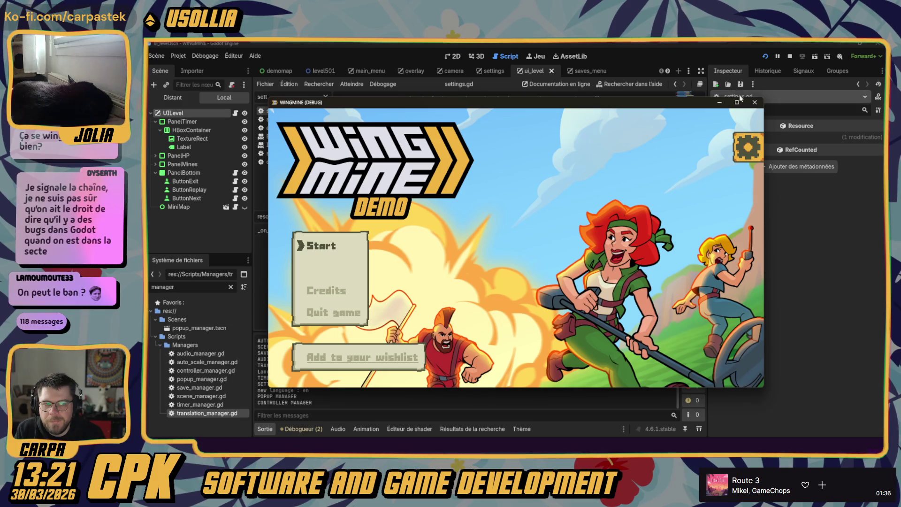
- Stop the game and review the moved load_settings() call in settings.gd
click(755, 102)
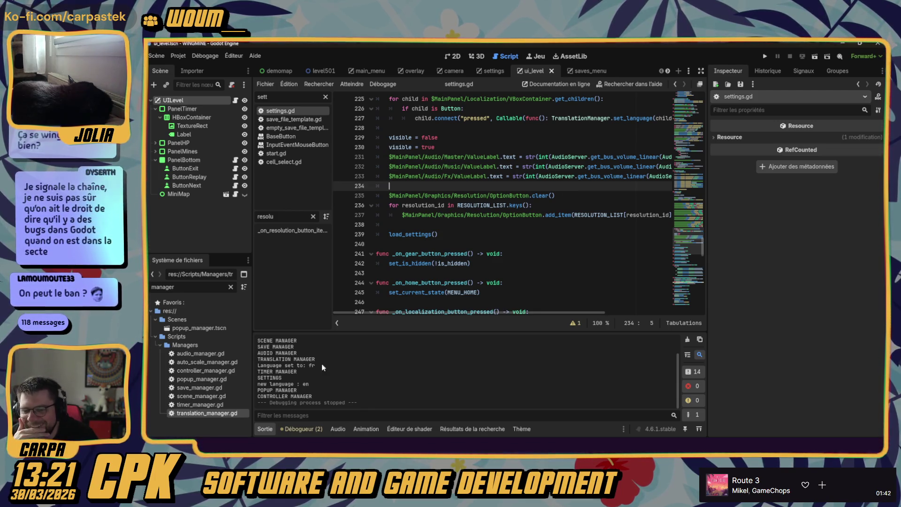
click(427, 233)
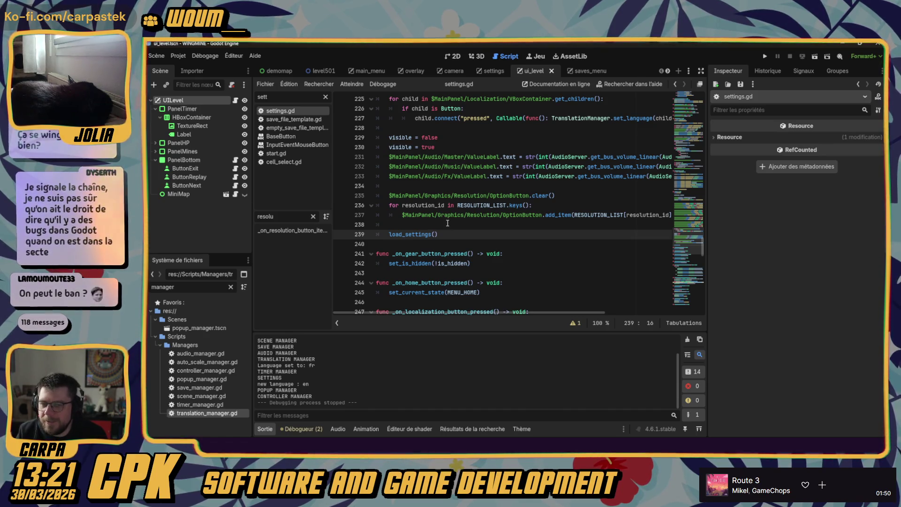
click(447, 223)
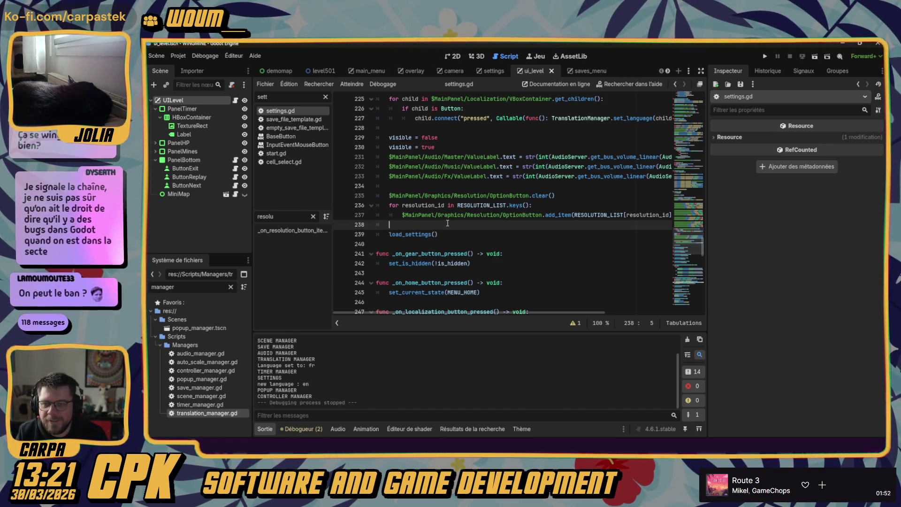
- Open the main_menu scene in 2D view and select the background TextureRect
click(456, 57)
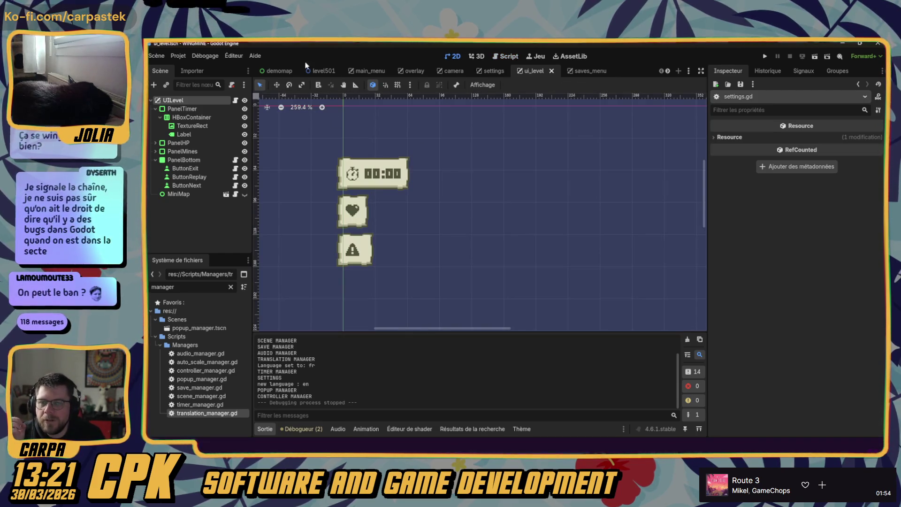
click(350, 72)
click(189, 118)
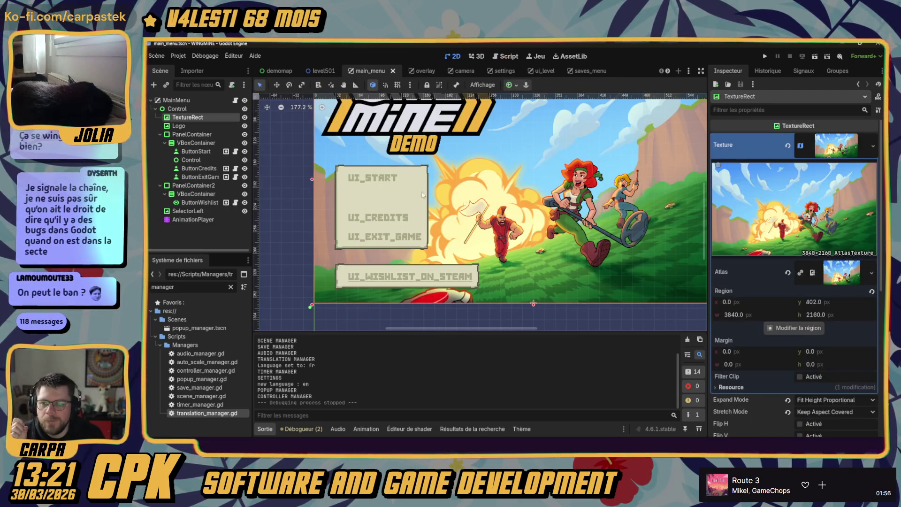
click(177, 108)
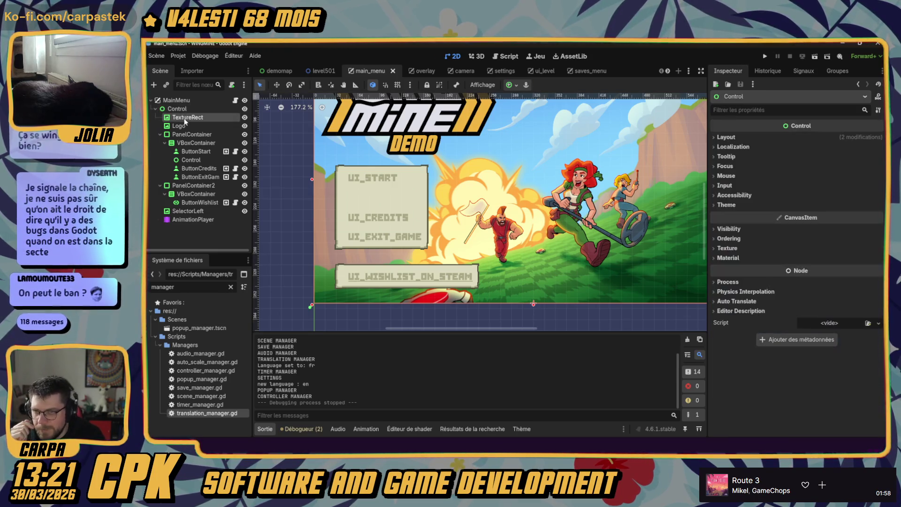
click(187, 117)
click(516, 86)
key(Escape)
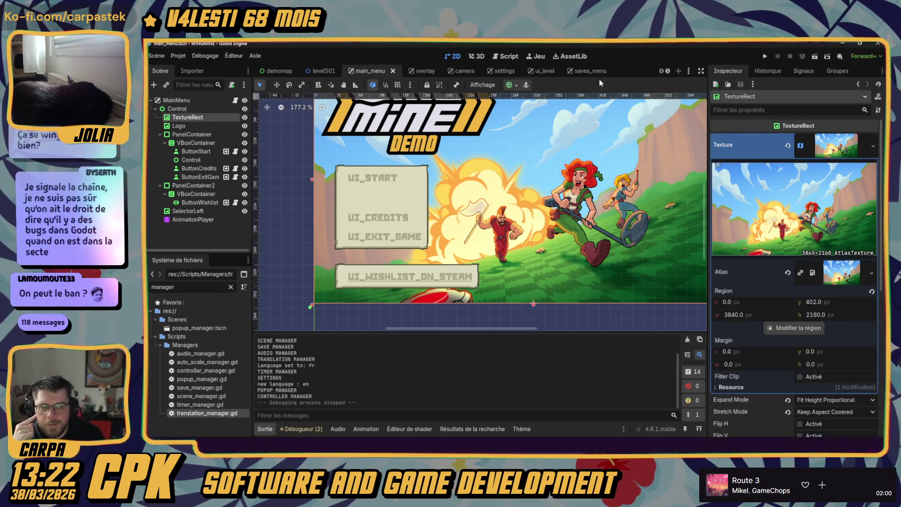
click(836, 145)
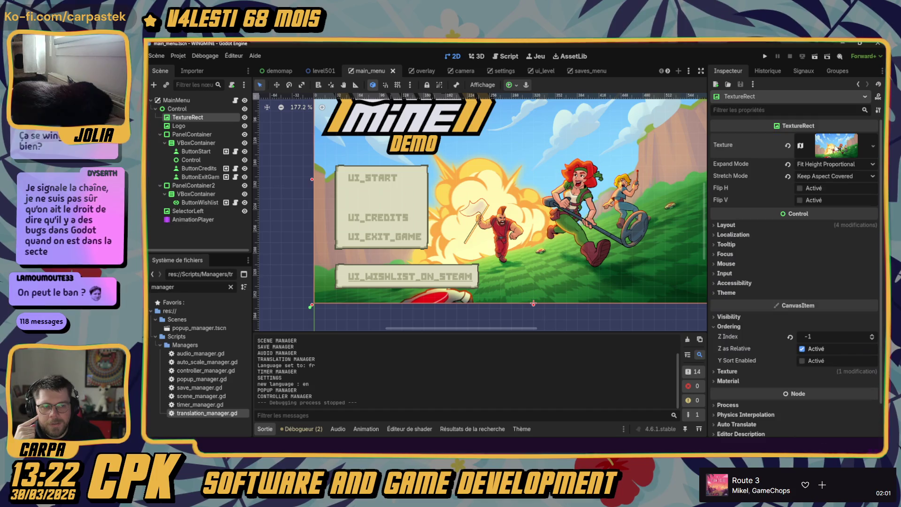
- Set the background's Expand Mode to Fit Width Proportional and run the game
click(816, 165)
click(816, 165)
click(815, 177)
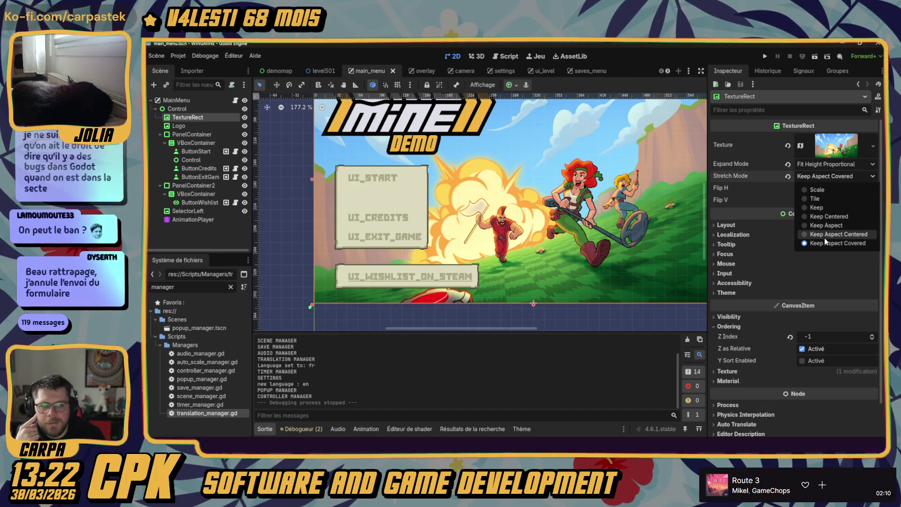
click(827, 165)
click(827, 165)
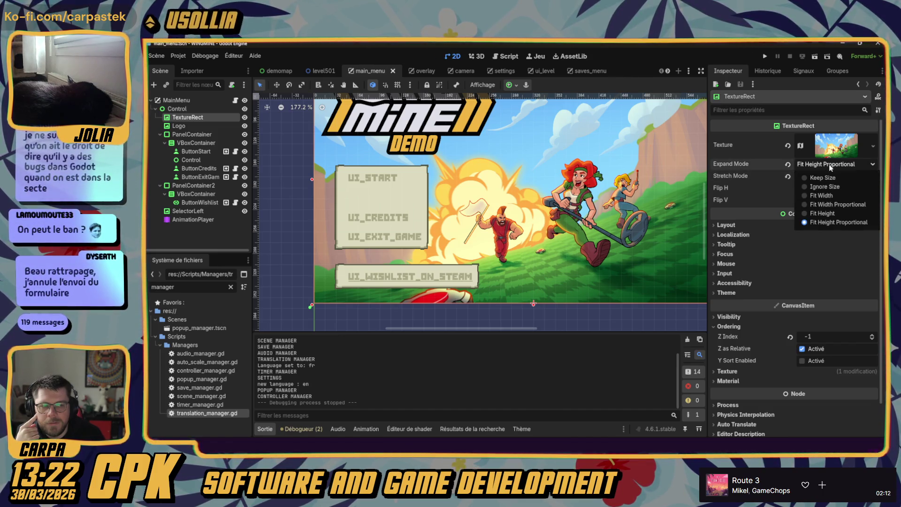
click(823, 205)
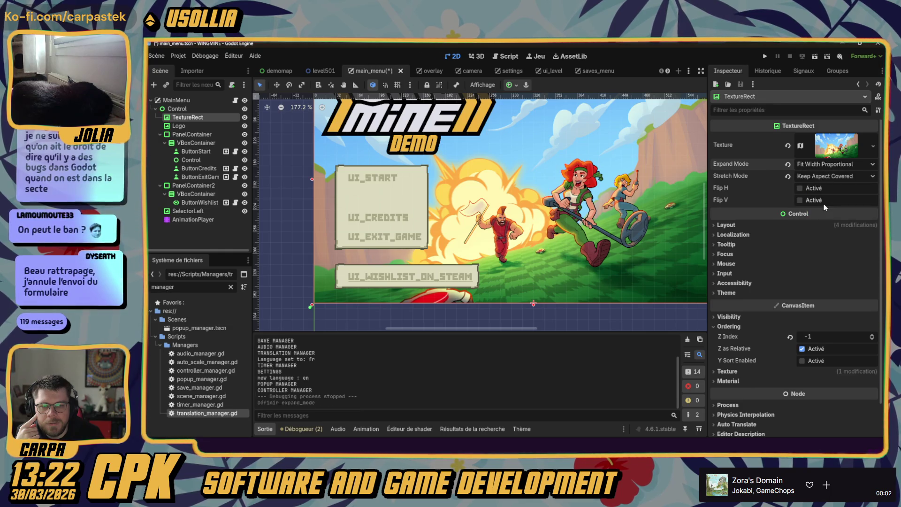
click(813, 166)
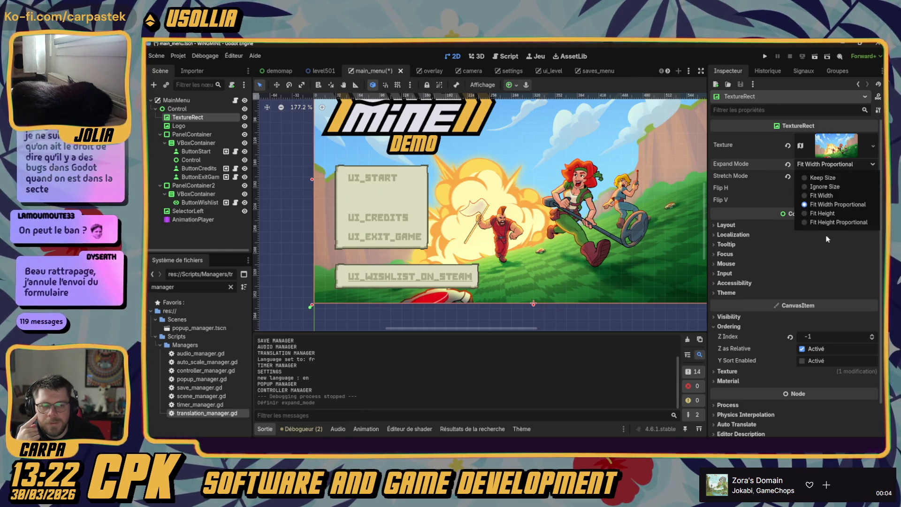
click(762, 57)
click(762, 57)
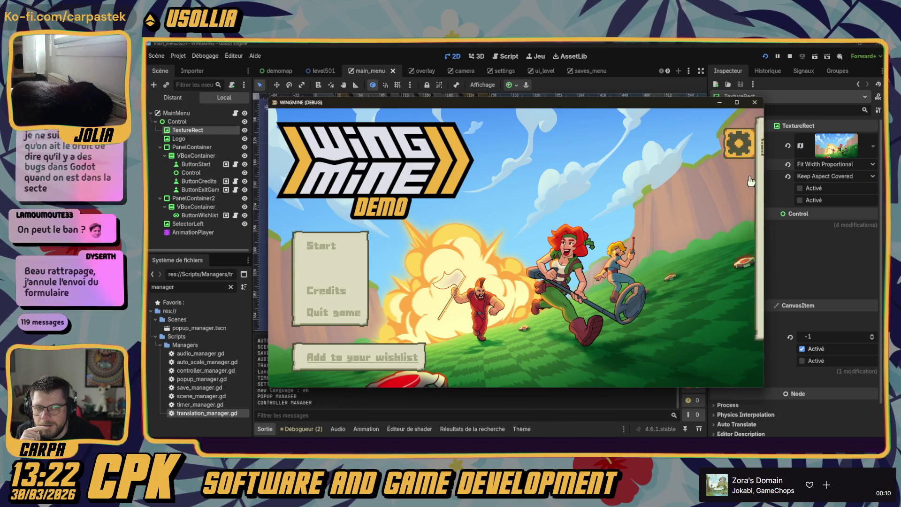
- Switch the game's resolution to 640x360, then 1920x1080, back to 1280x720, and stop the game
click(745, 143)
click(740, 263)
click(678, 166)
click(672, 188)
click(598, 196)
click(598, 214)
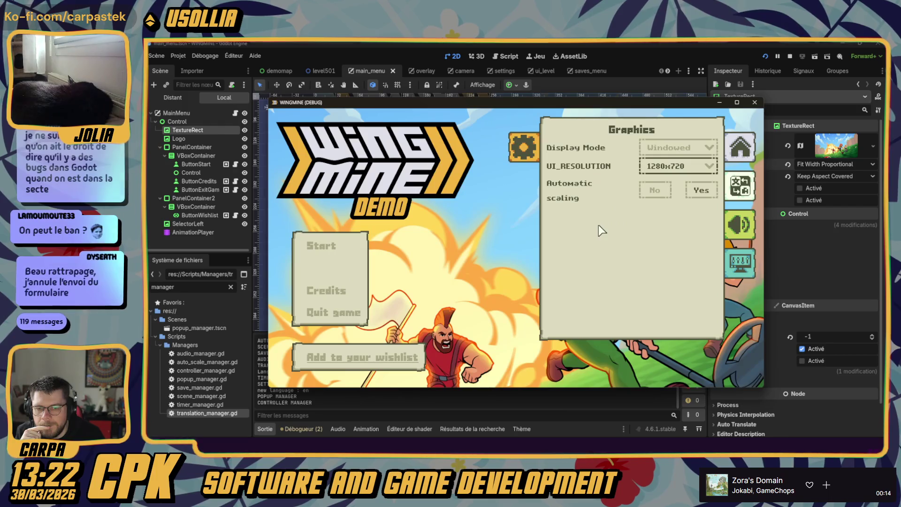
click(657, 167)
click(679, 214)
click(742, 125)
click(748, 173)
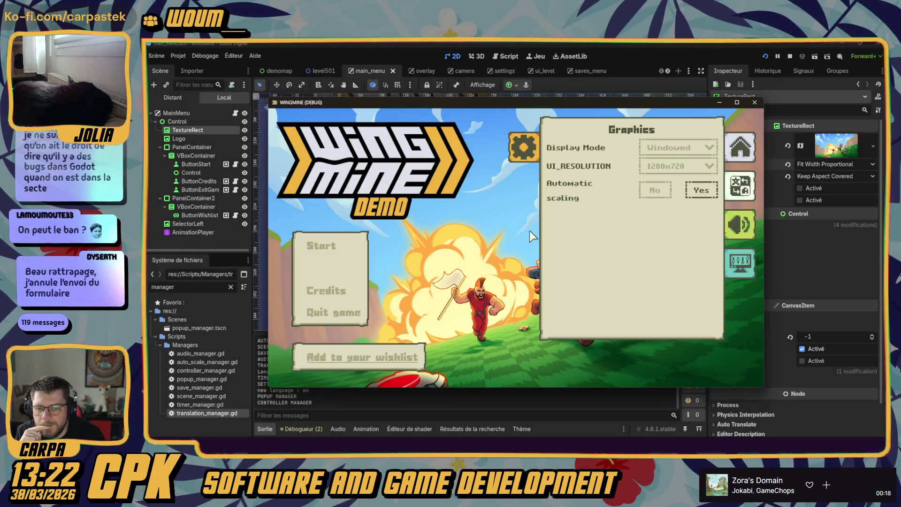
click(790, 56)
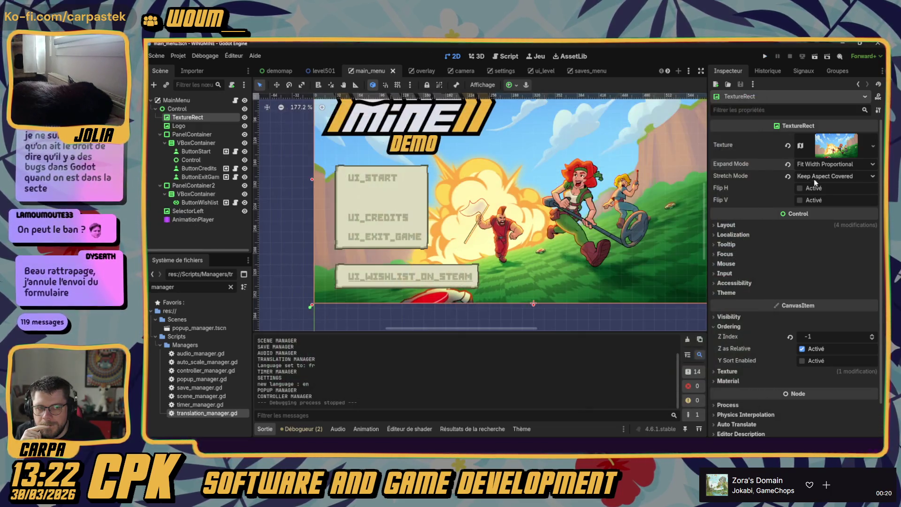
- Set the background TextureRect's Expand Mode to Fit Height Proportional
click(813, 177)
click(811, 165)
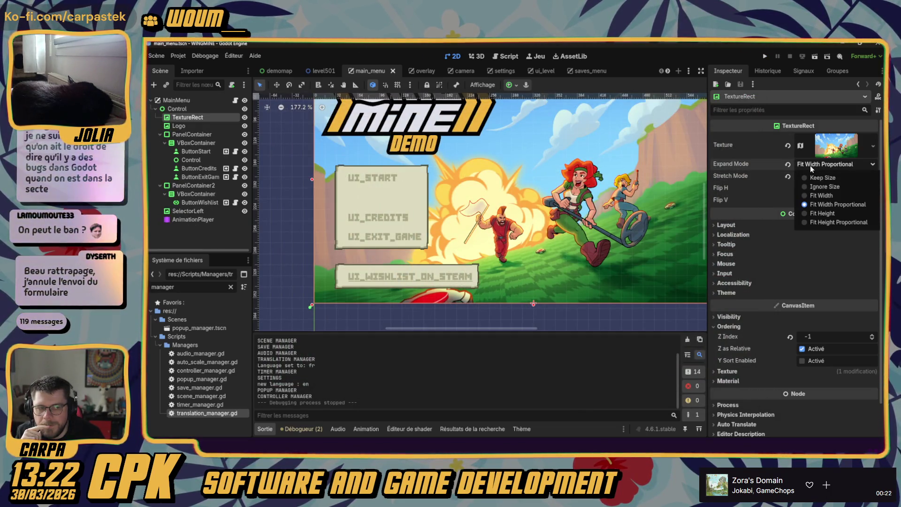
click(812, 221)
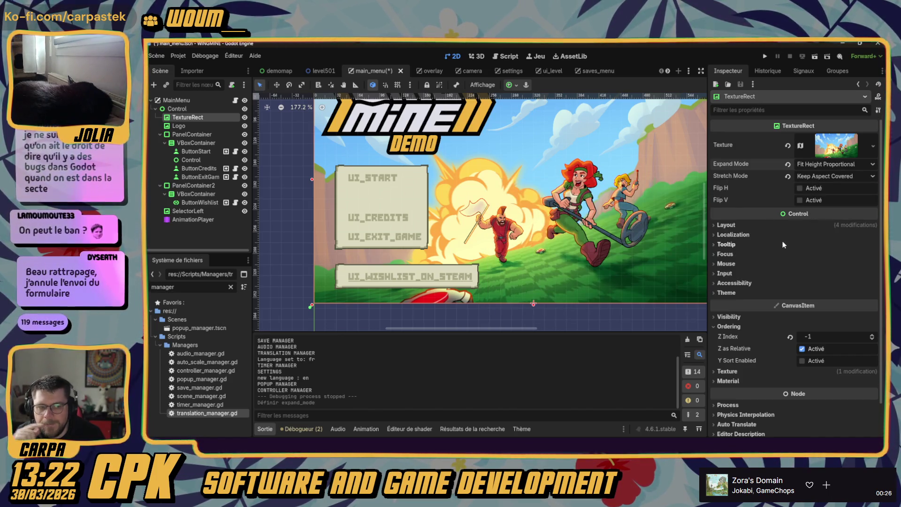
- Check the background's anchor presets and expand its Layout section in the Inspector
drag(620, 231, 573, 260)
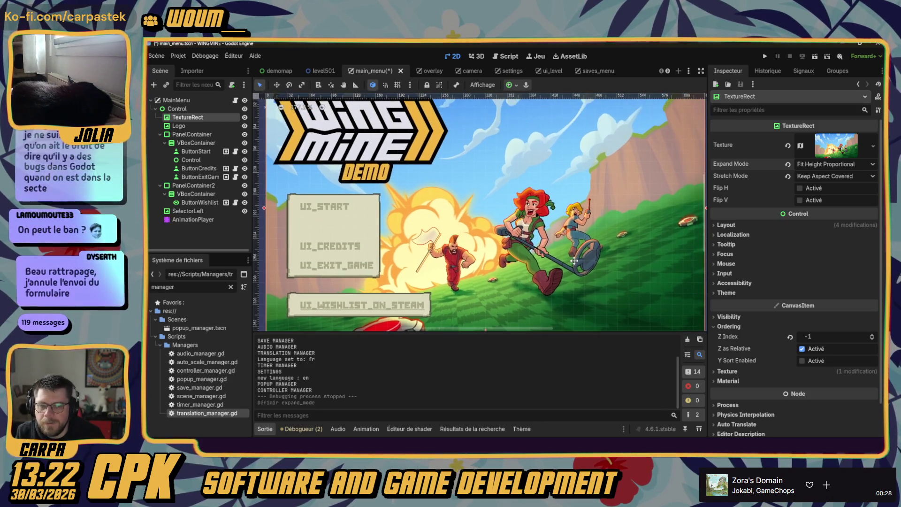
scroll(514, 178, down, 2)
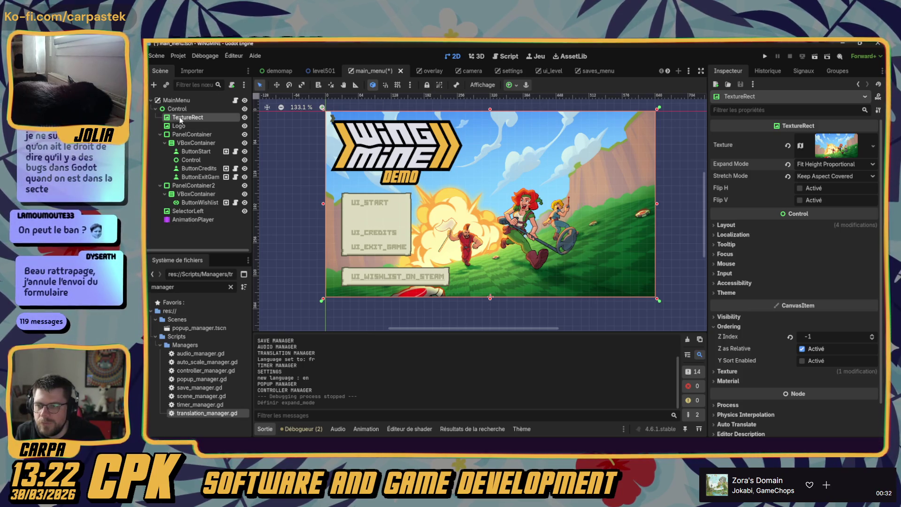
click(514, 85)
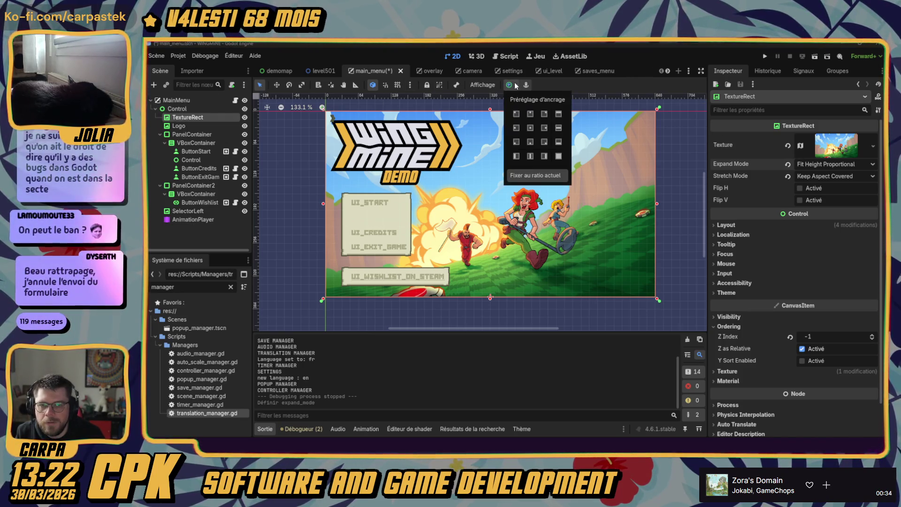
click(727, 226)
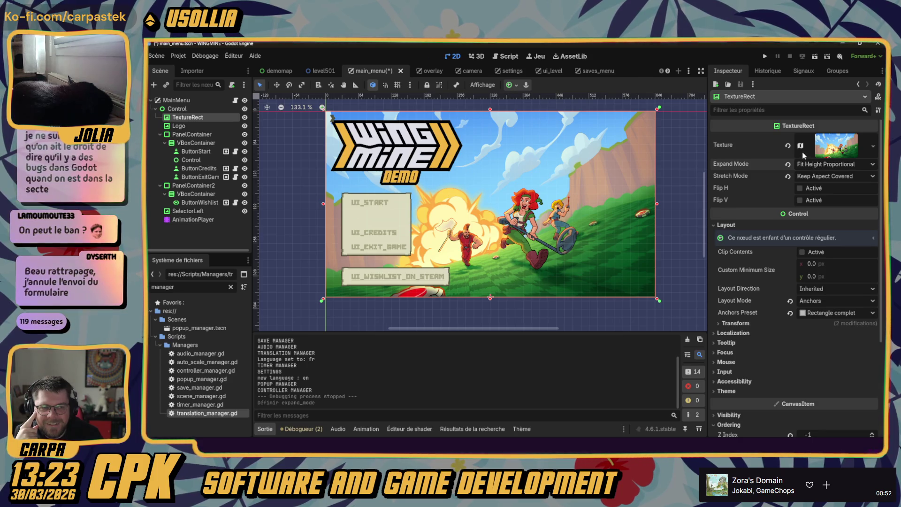
drag(603, 224, 573, 235)
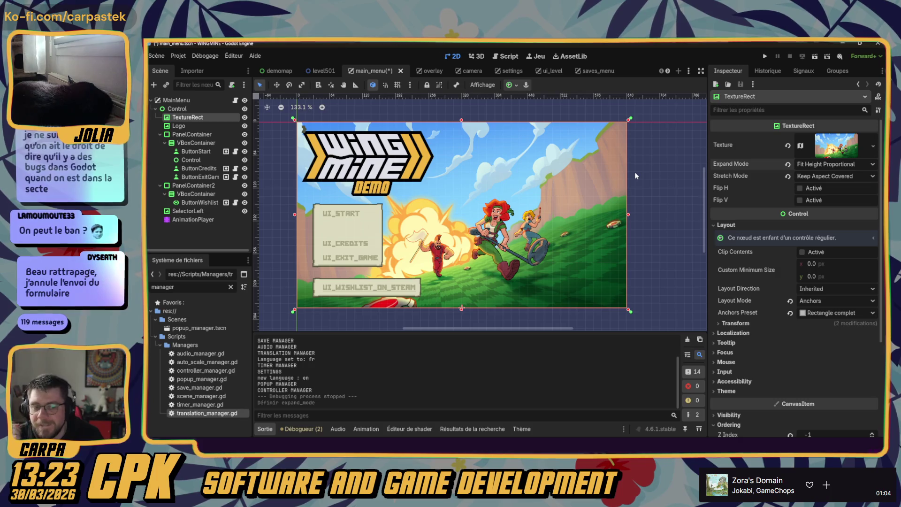
- Set the background's Transform Pivot Offset Ratio to 0.5, 0.5 and run the game
click(736, 323)
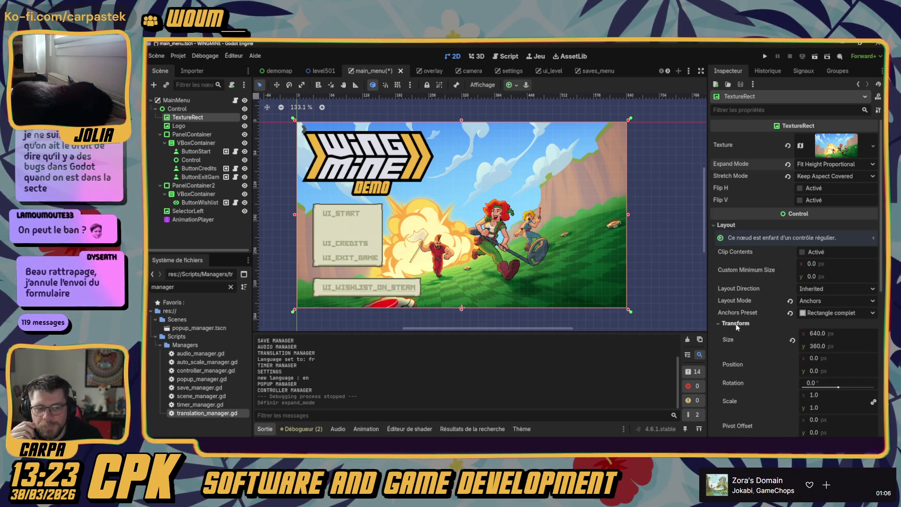
scroll(730, 328, down, 2)
text(0.5)
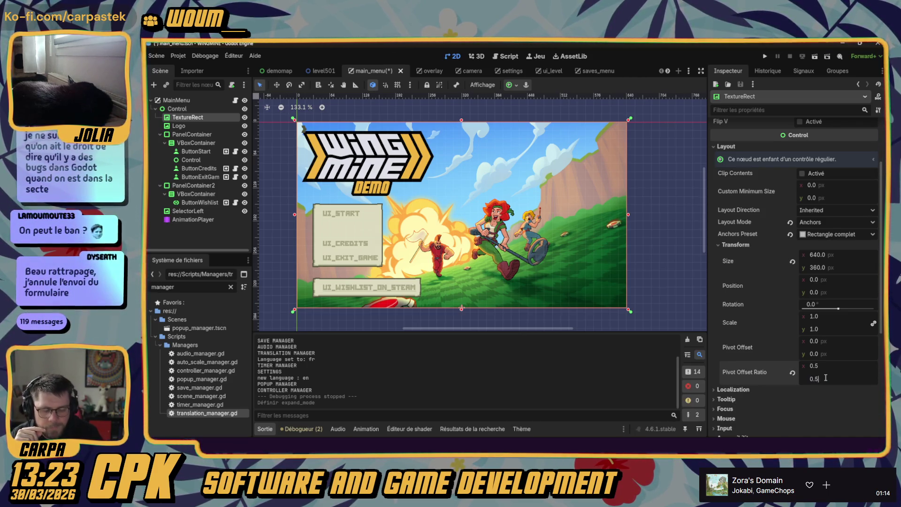
key(Return)
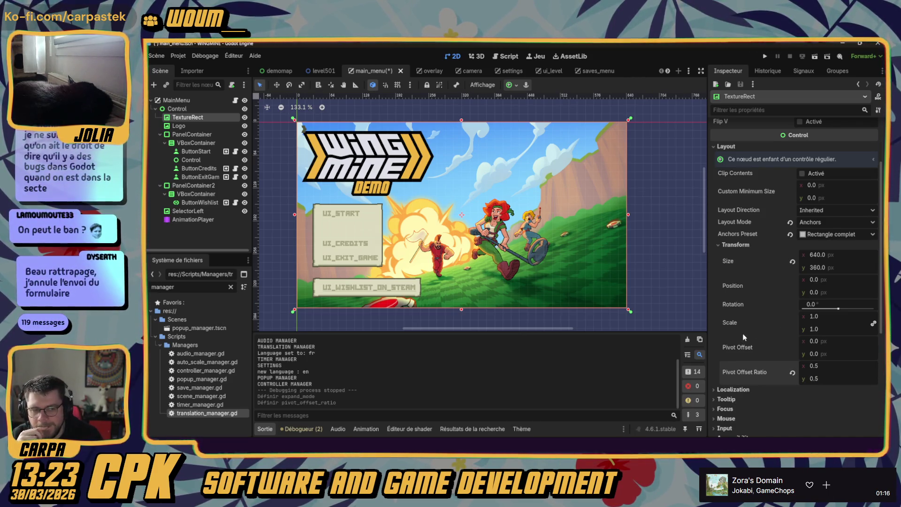
click(725, 245)
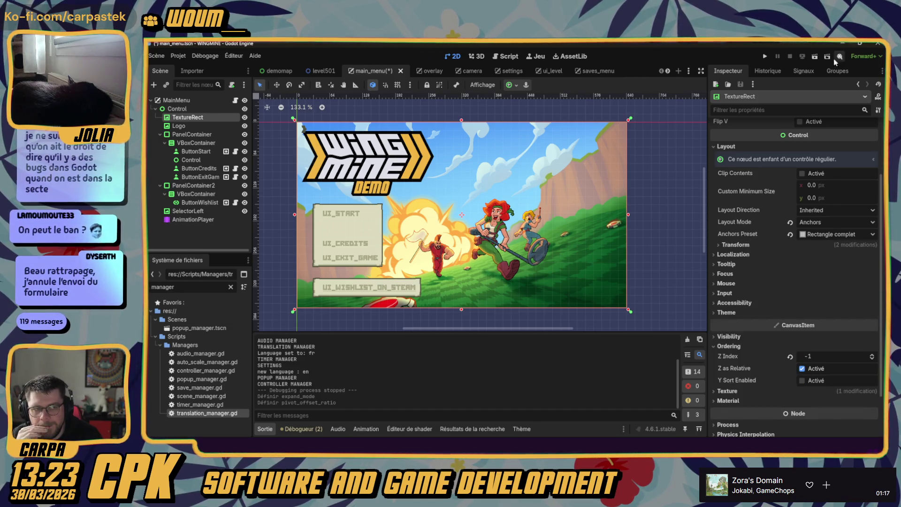
click(765, 57)
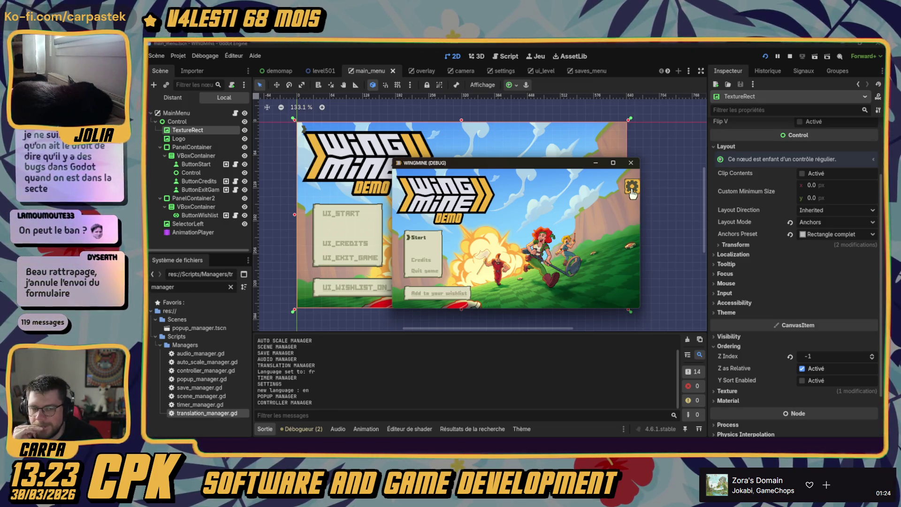
- Open and close the in-game audio panel, open settings, then stop the game
click(632, 187)
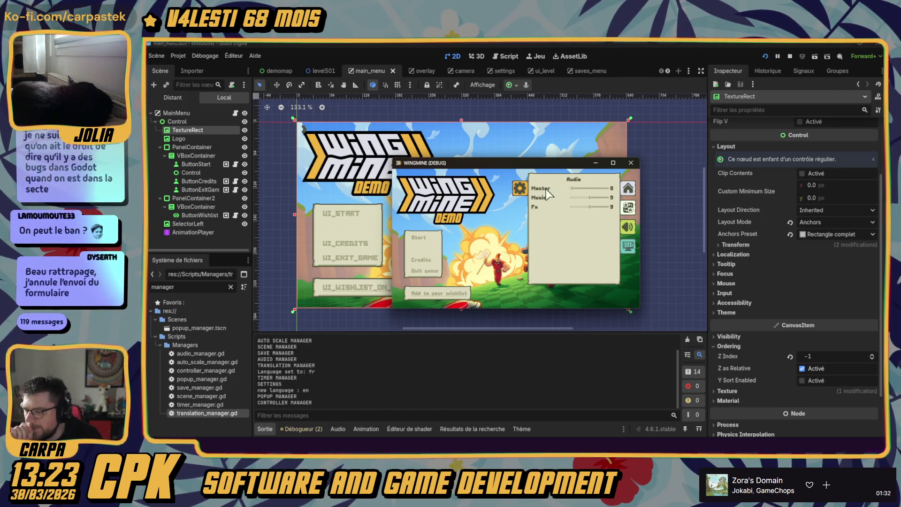
click(520, 188)
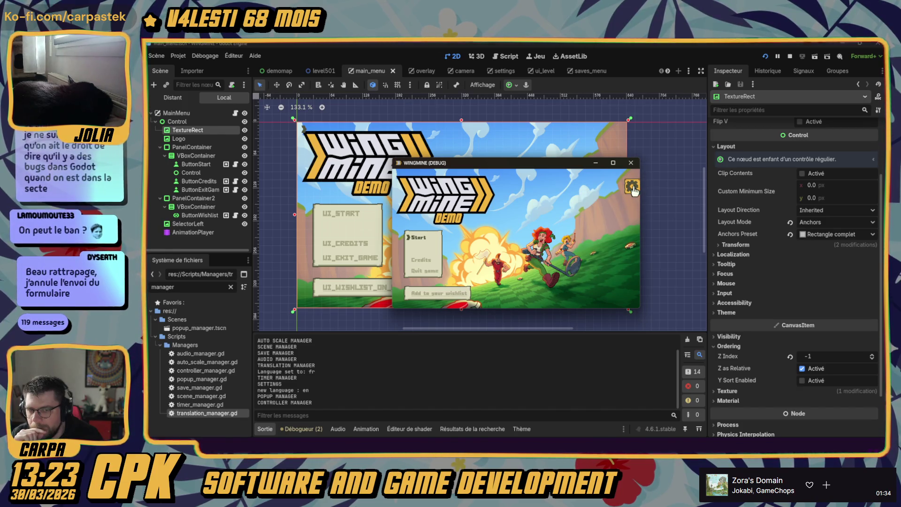
click(632, 187)
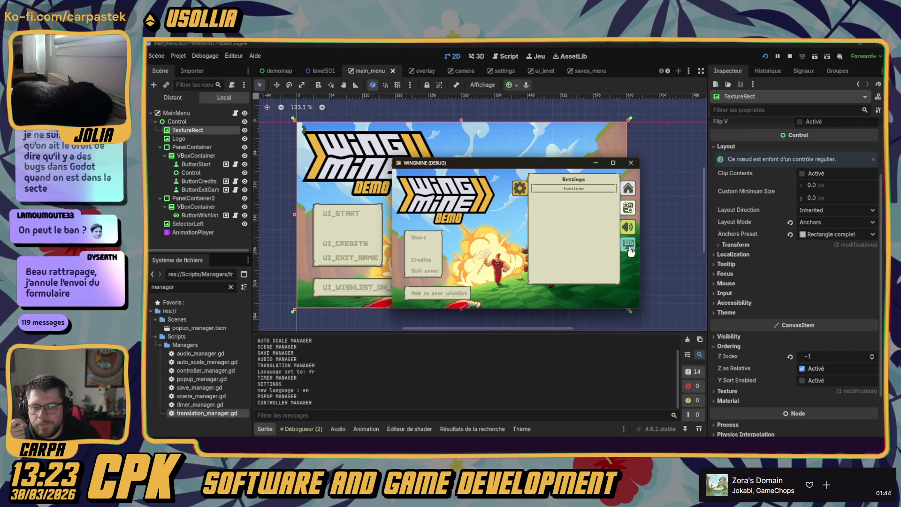
click(630, 162)
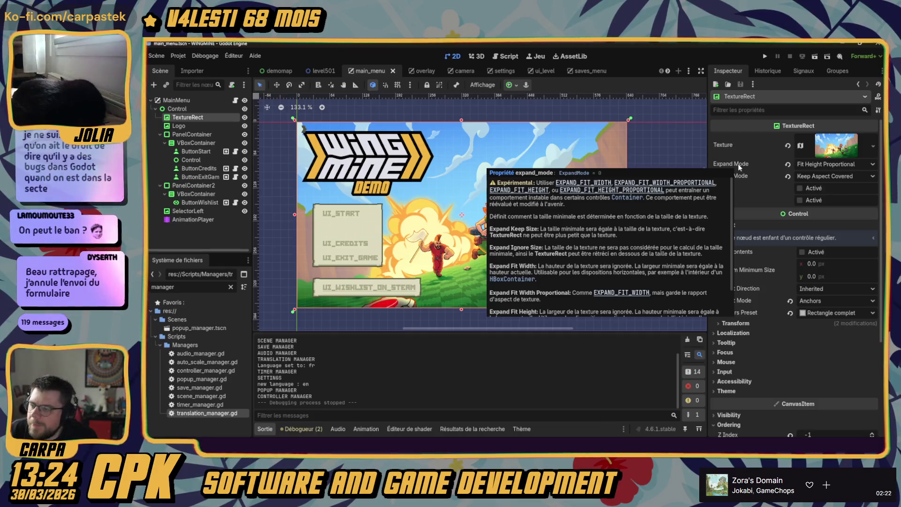
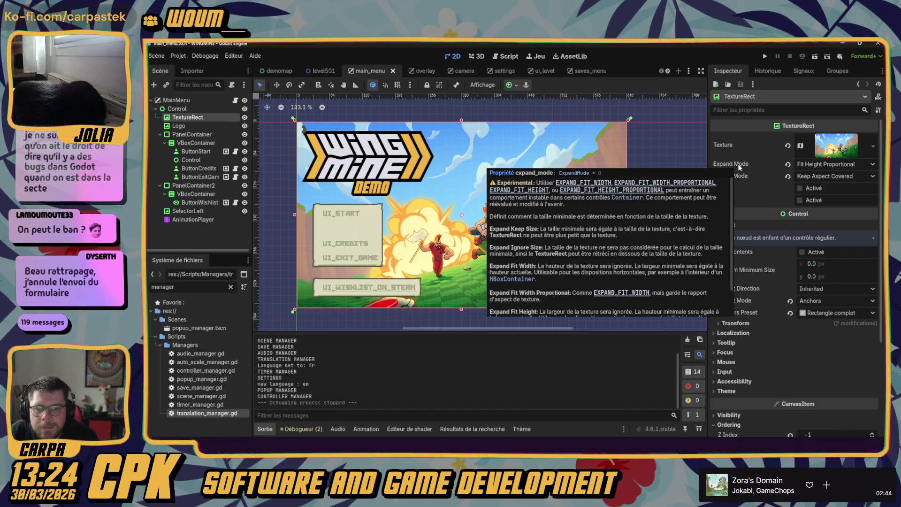
- Set the background TextureRect's Expand Mode to Ignore Size and run the game to test it
click(815, 164)
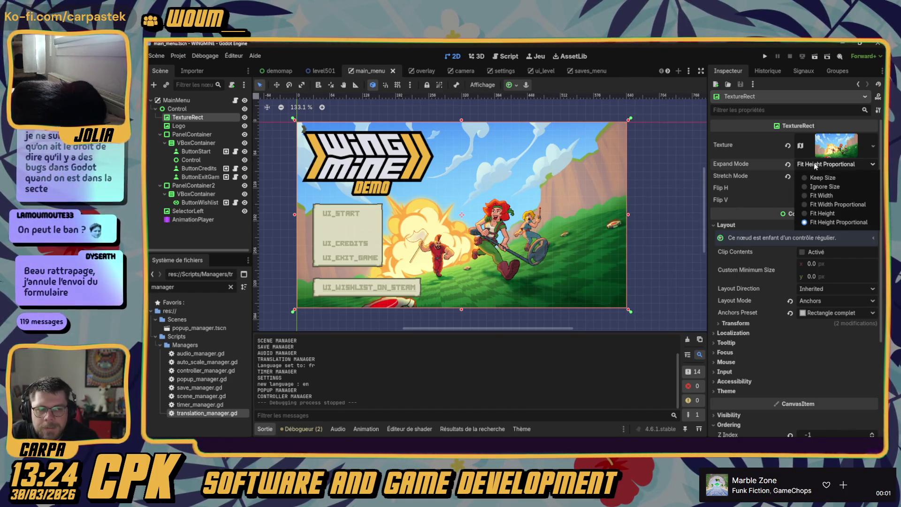
click(814, 163)
mouse_move(735, 163)
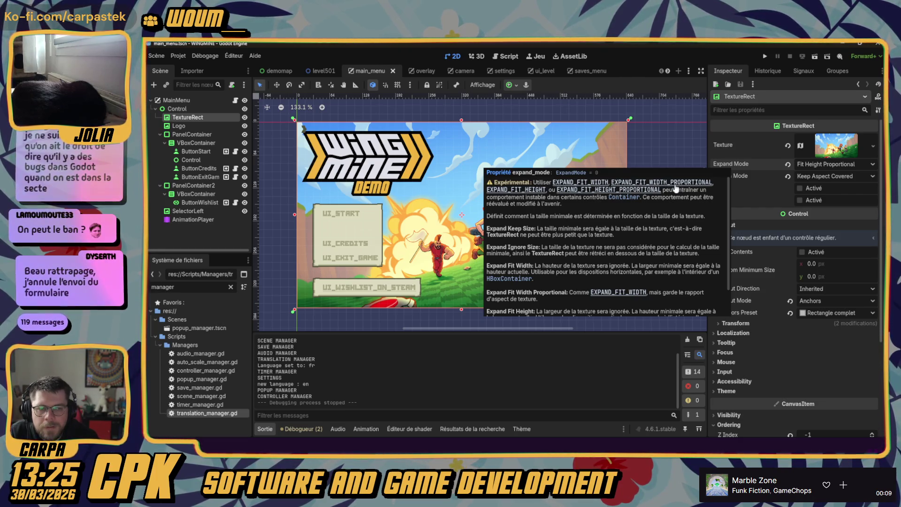
click(828, 164)
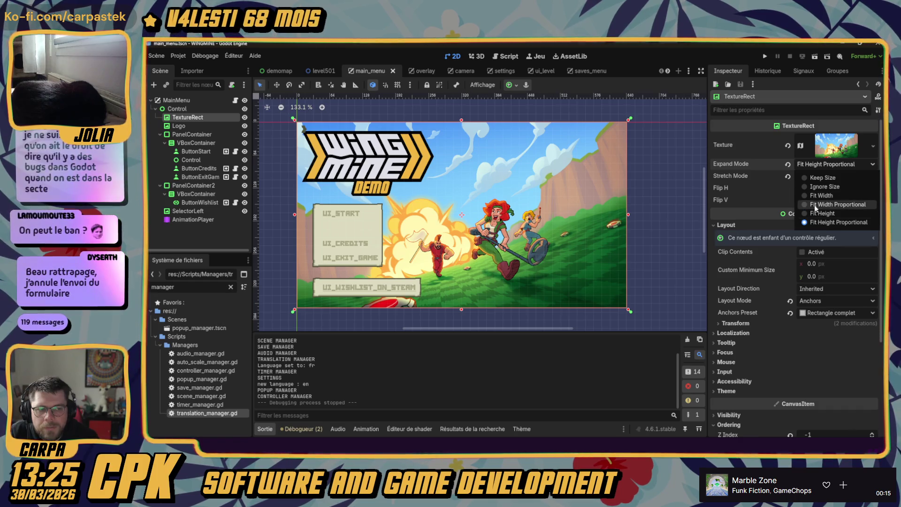
click(796, 173)
mouse_move(730, 178)
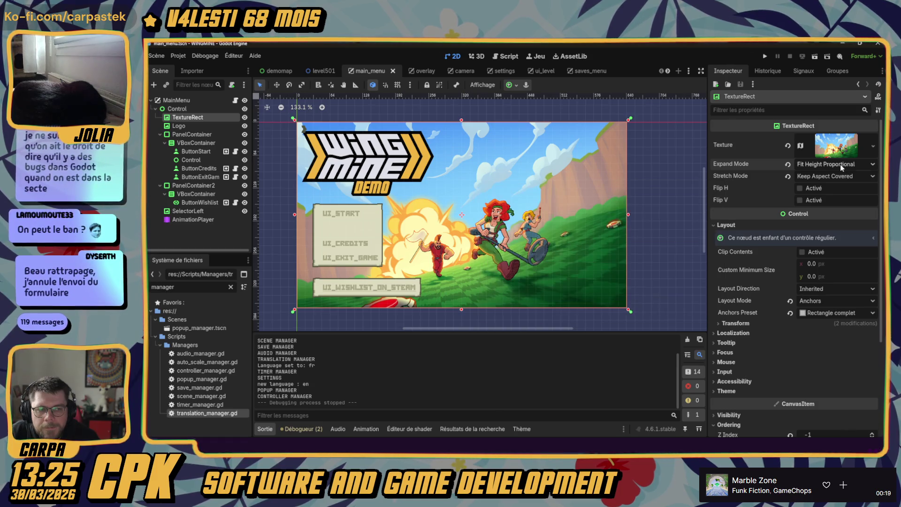
click(840, 164)
click(821, 184)
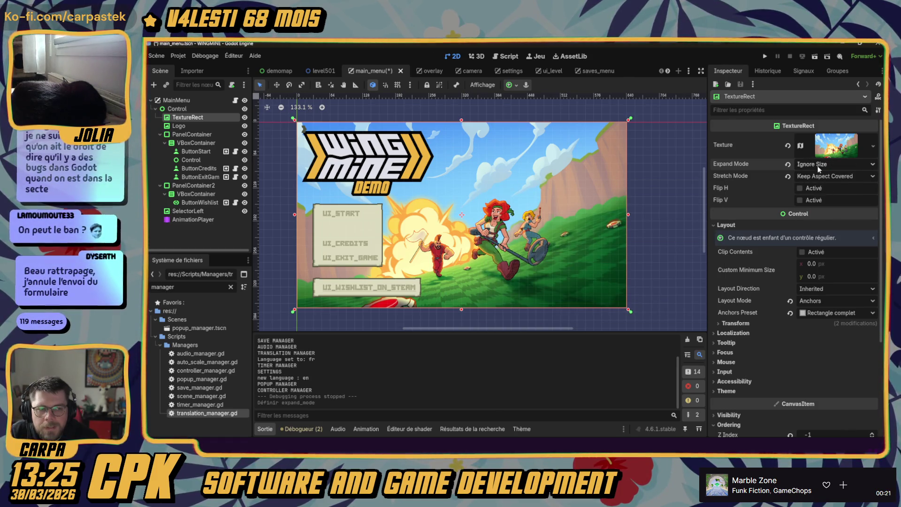
click(766, 56)
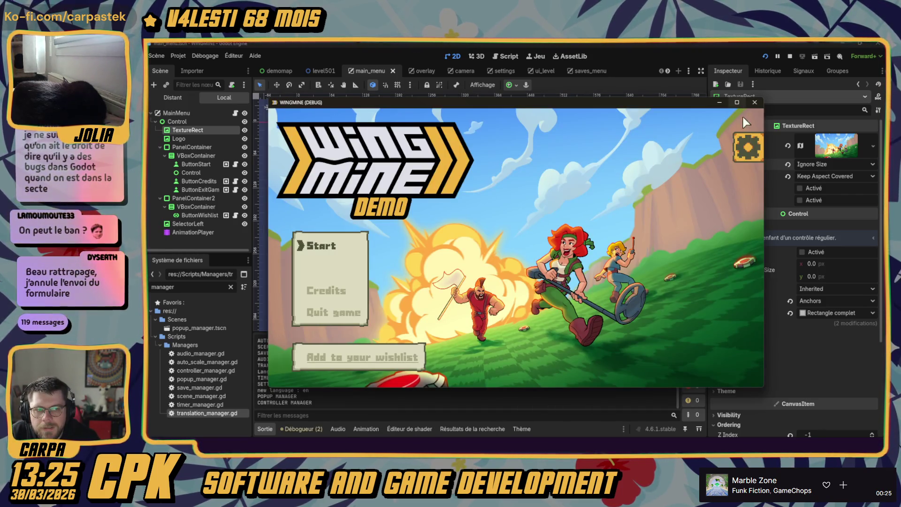
- In the game's Graphics settings, try the 640x360 then 1280x720 interface resolutions
click(748, 148)
click(739, 262)
click(686, 167)
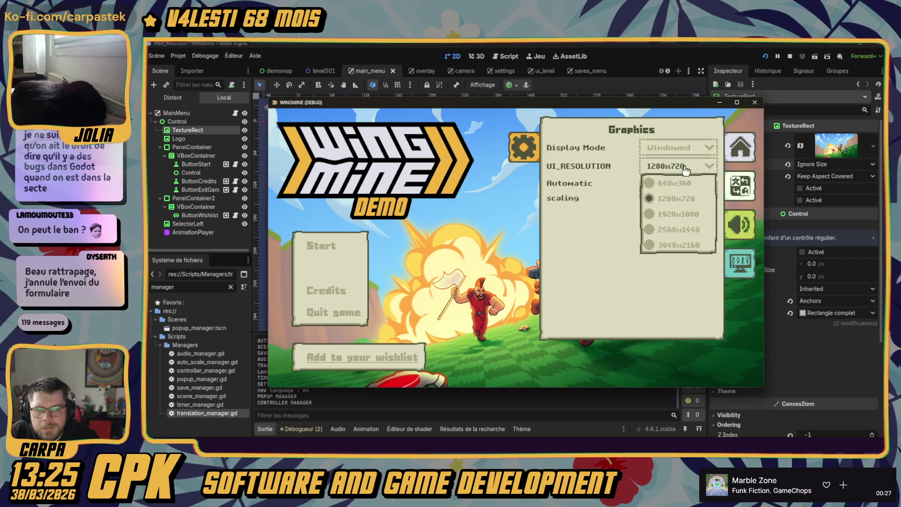
click(674, 183)
click(597, 207)
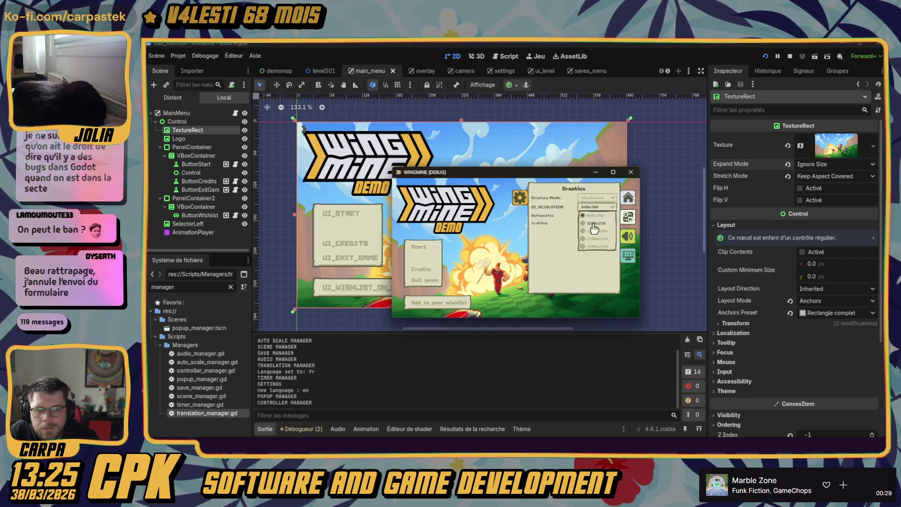
click(595, 224)
- Switch the interface resolution to 1920x1080, return to 1280x720, and widen the game window leftward
click(675, 169)
click(676, 217)
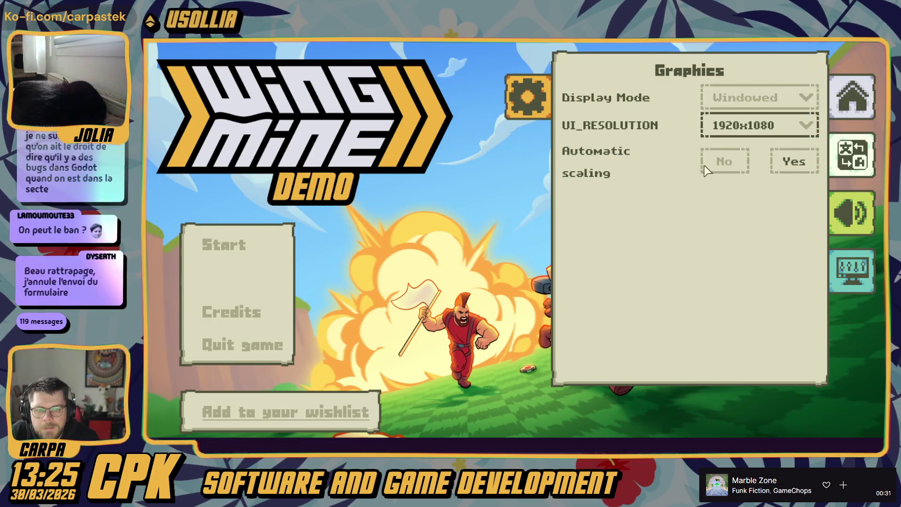
click(759, 124)
click(746, 176)
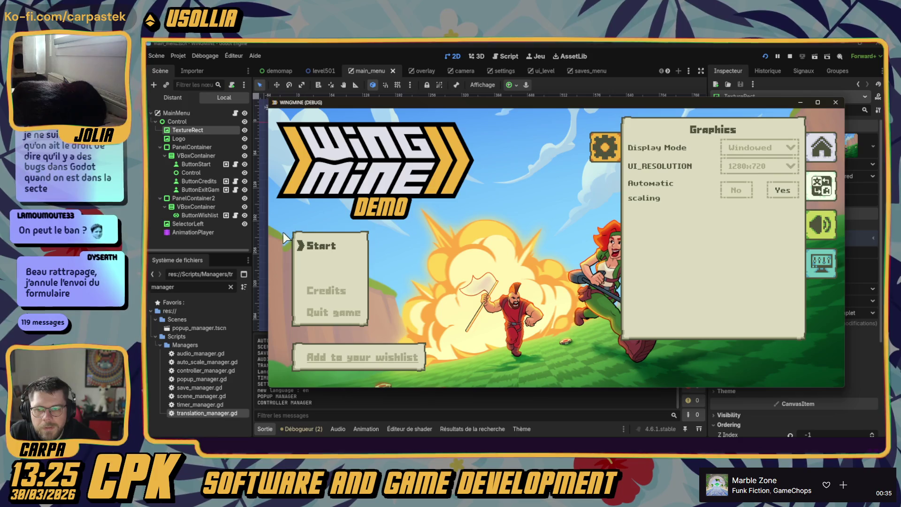
drag(268, 235, 147, 231)
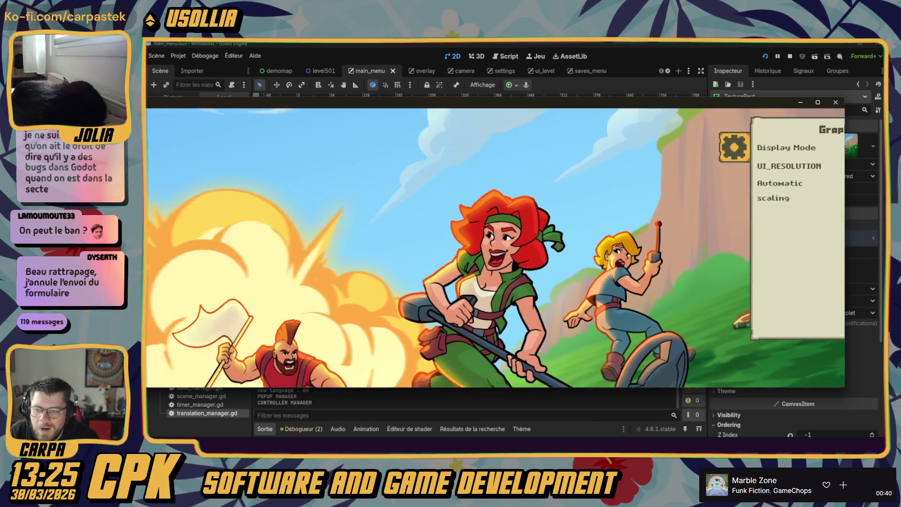
- Reshape the game window into a tall narrow layout and close the in-game settings panel
drag(147, 231, 211, 240)
mouse_move(514, 389)
mouse_down()
mouse_move(507, 369)
mouse_move(512, 400)
mouse_up()
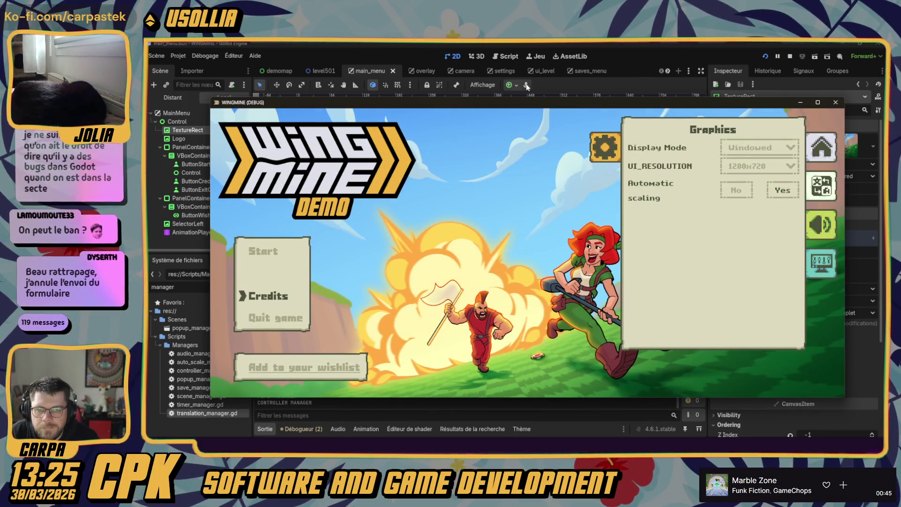
drag(208, 258, 559, 257)
mouse_move(655, 107)
mouse_down()
mouse_move(404, 102)
mouse_move(419, 101)
mouse_up()
drag(613, 218, 492, 218)
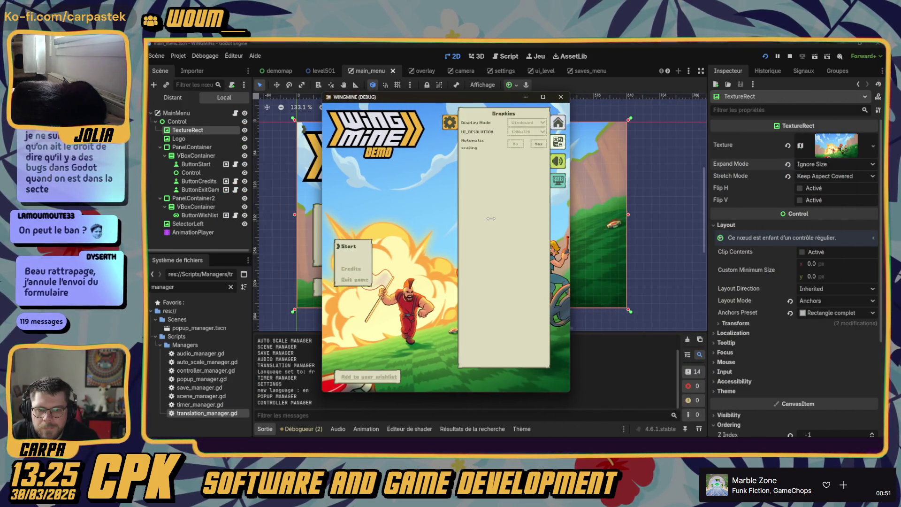
click(450, 122)
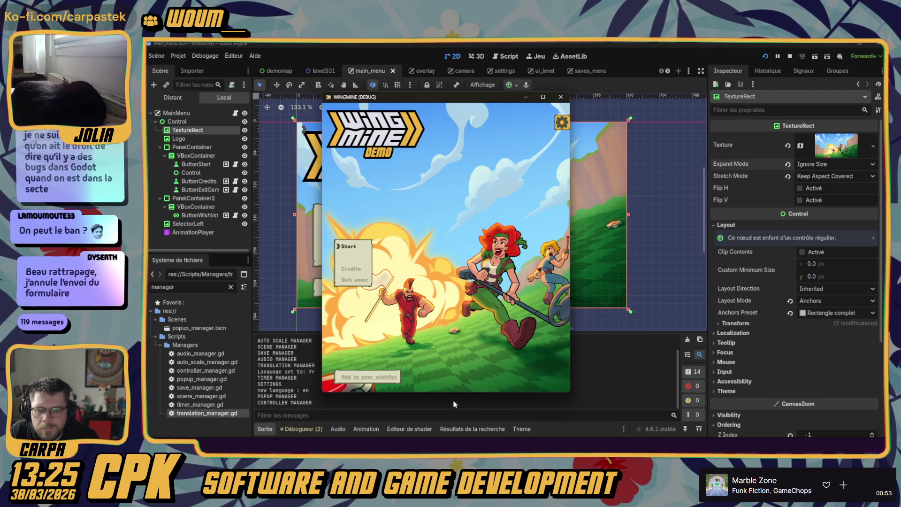
- Resize the window wide then tall again, move it right, and start the first save slot
drag(456, 394, 462, 243)
drag(465, 209, 479, 419)
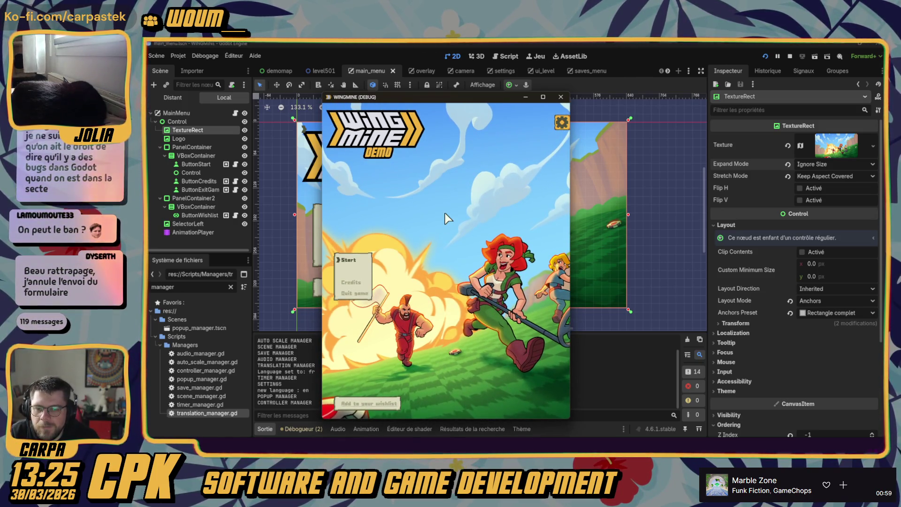
drag(452, 98, 494, 94)
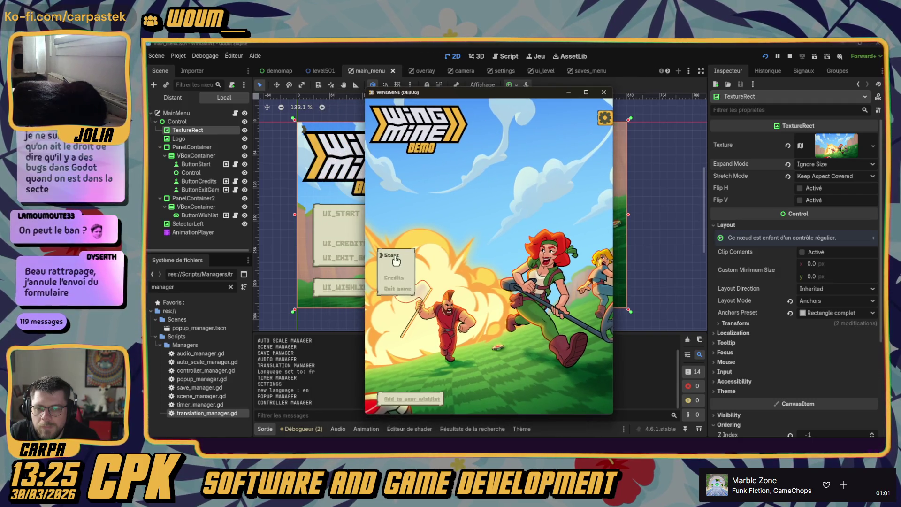
click(395, 257)
click(457, 236)
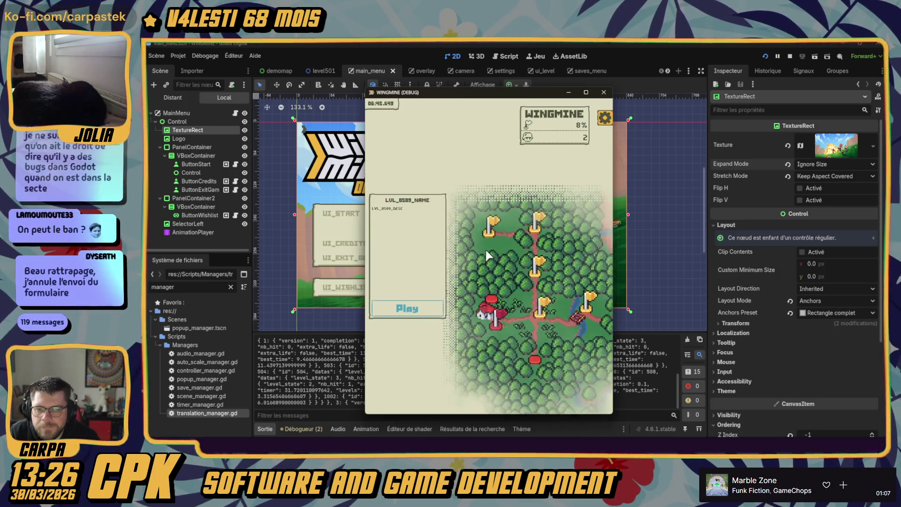
- Play the selected level, revealing tiles and flagging a suspected mine
click(401, 309)
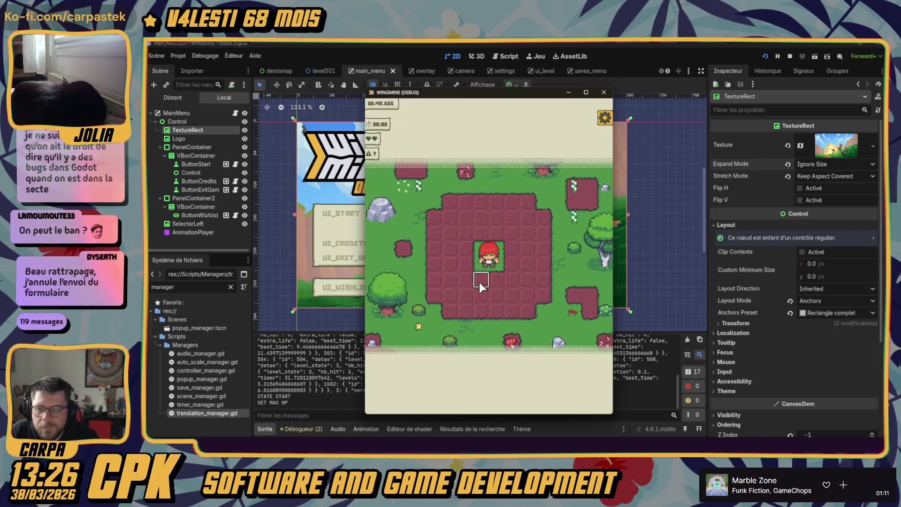
click(496, 295)
click(527, 295)
right_click(512, 263)
click(524, 266)
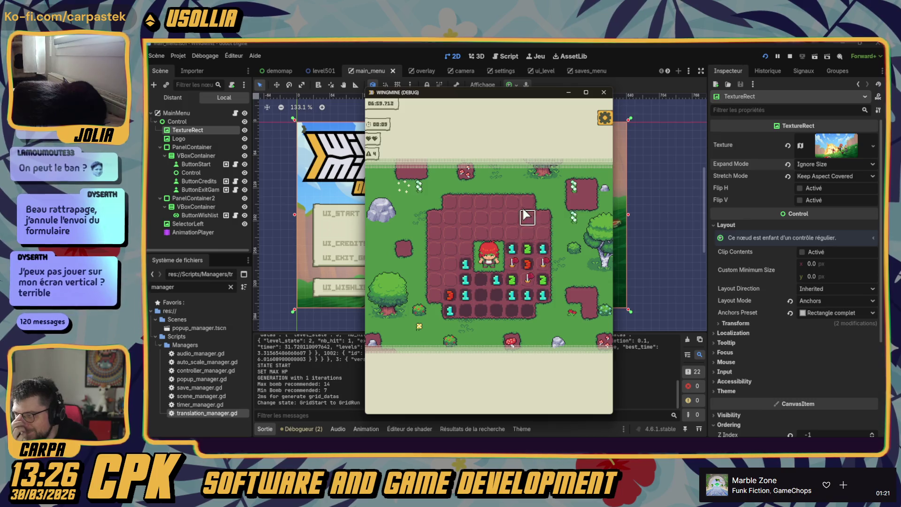
- Make the window taller, check the Graphics settings, then widen the window to landscape on both sides
drag(486, 88, 482, 54)
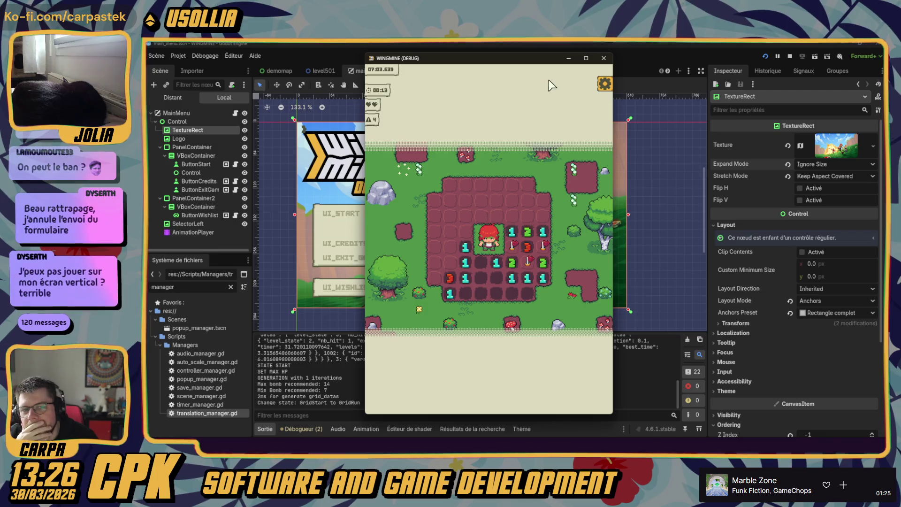
click(604, 85)
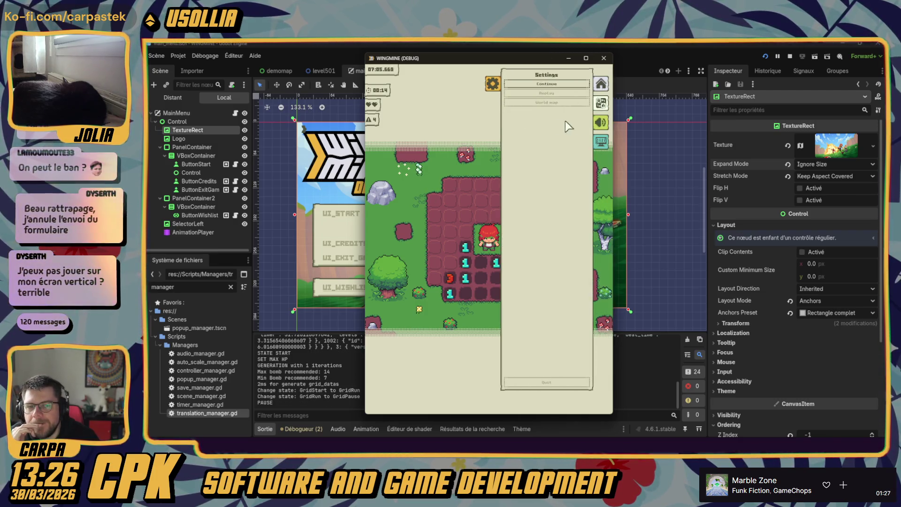
click(602, 143)
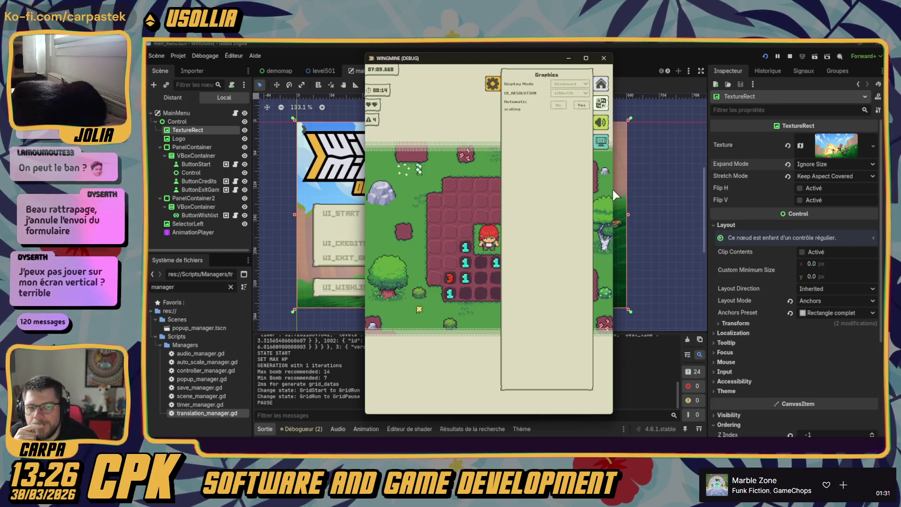
click(492, 84)
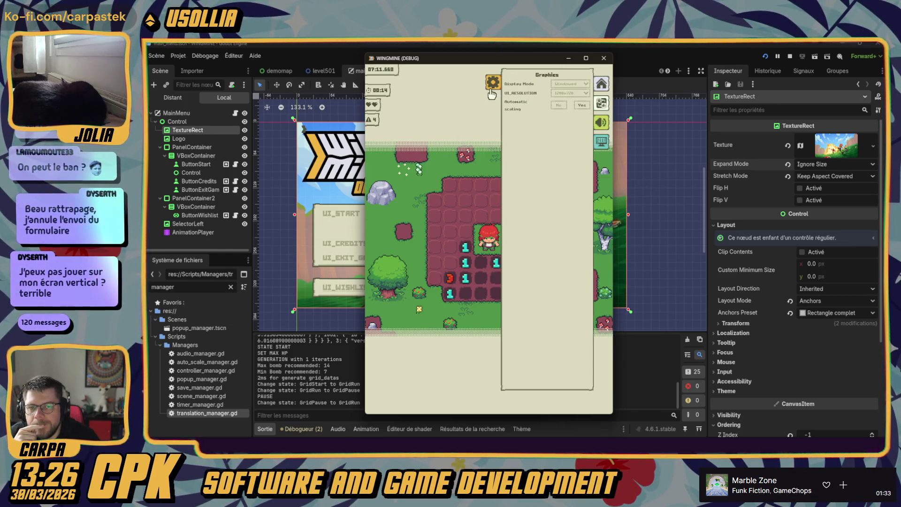
drag(591, 210, 850, 212)
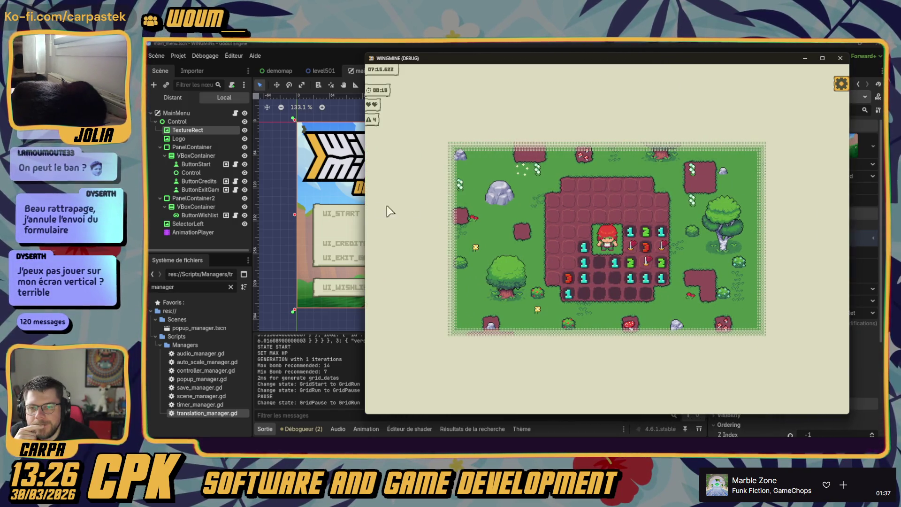
drag(365, 212, 262, 213)
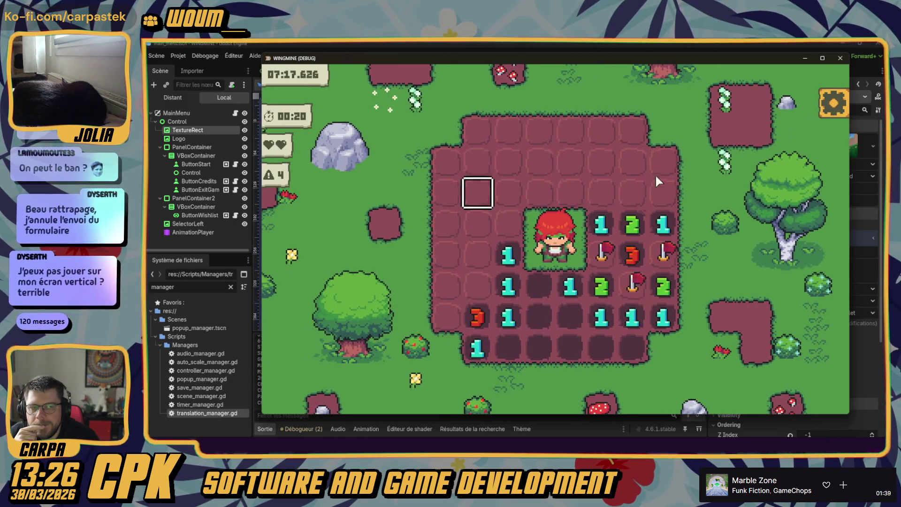
- Open the in-game Graphics settings and set the interface resolution to 640x360
click(833, 104)
click(826, 218)
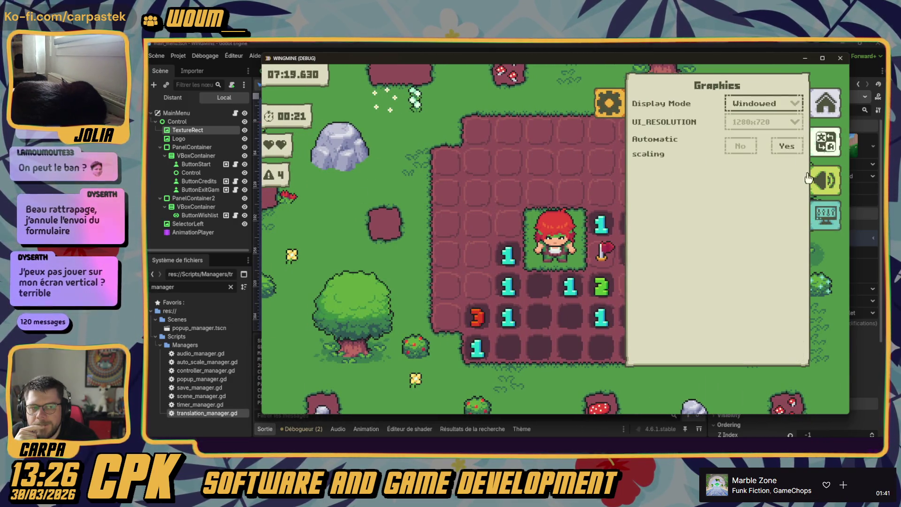
click(766, 123)
click(759, 139)
click(760, 122)
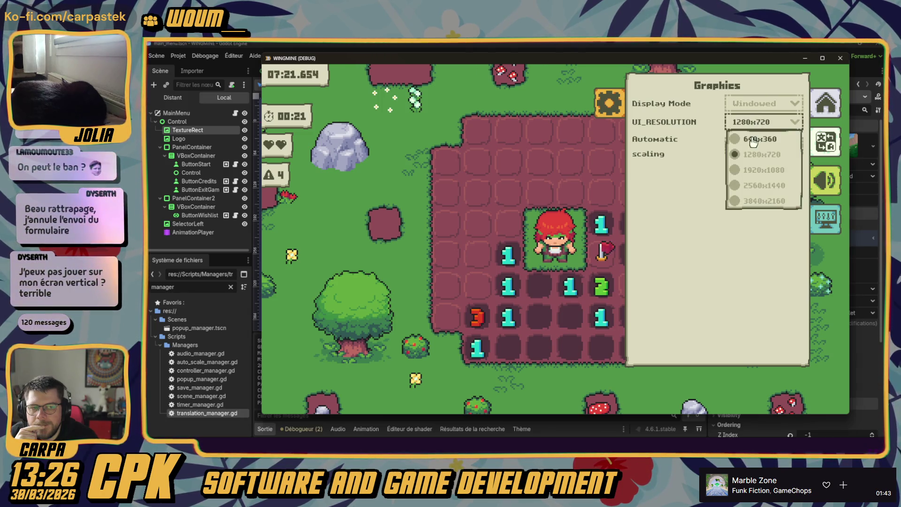
click(760, 138)
- Return the interface resolution to 1280x720, close settings, and open the Project menu
click(590, 207)
click(594, 223)
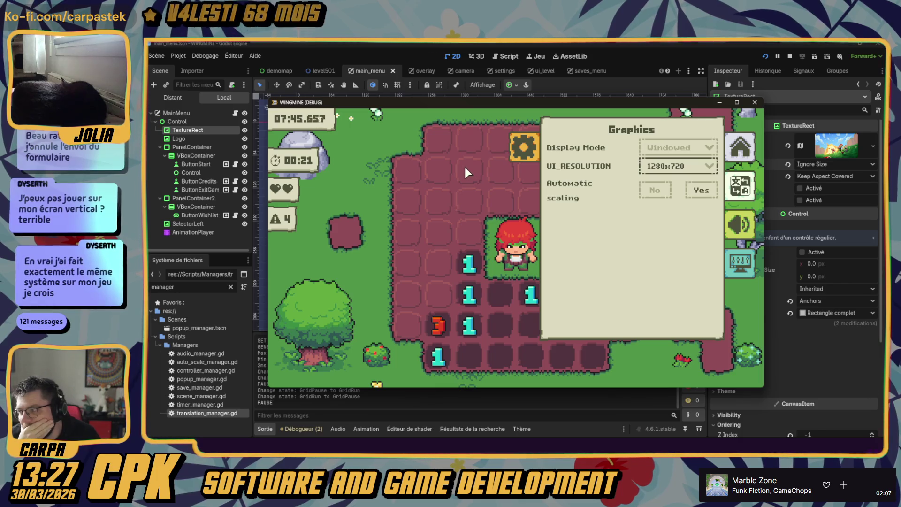
click(528, 154)
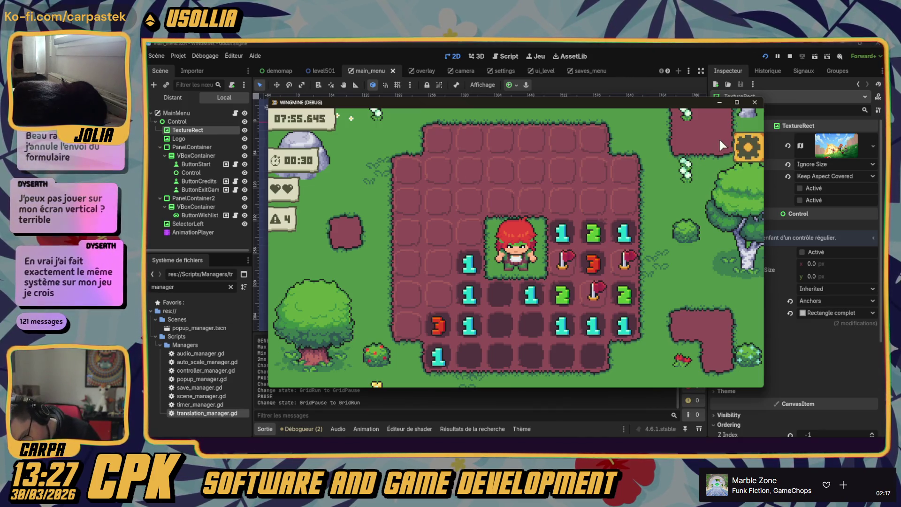
click(752, 106)
click(179, 56)
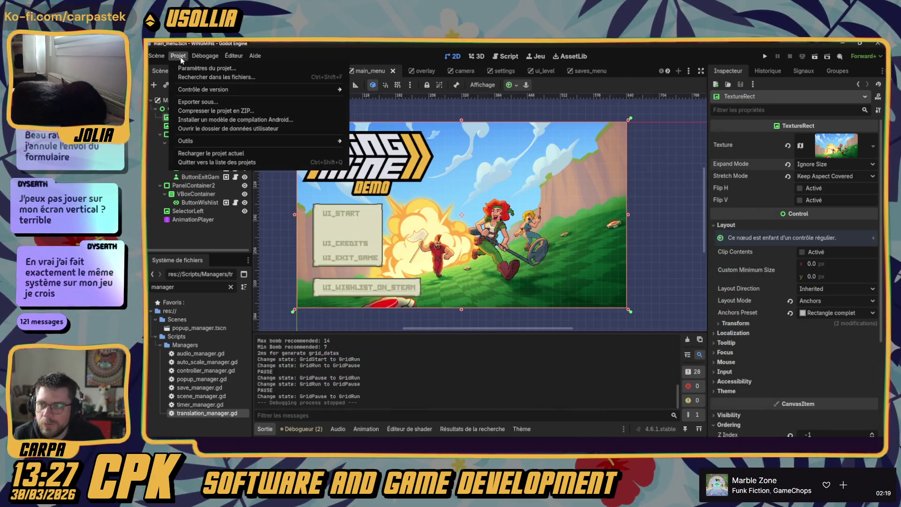
click(197, 67)
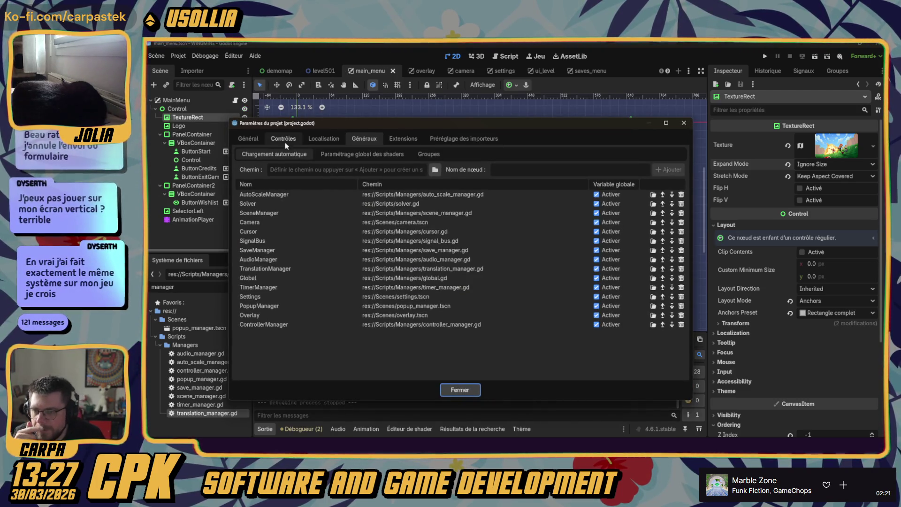
click(247, 139)
scroll(262, 297, down, 5)
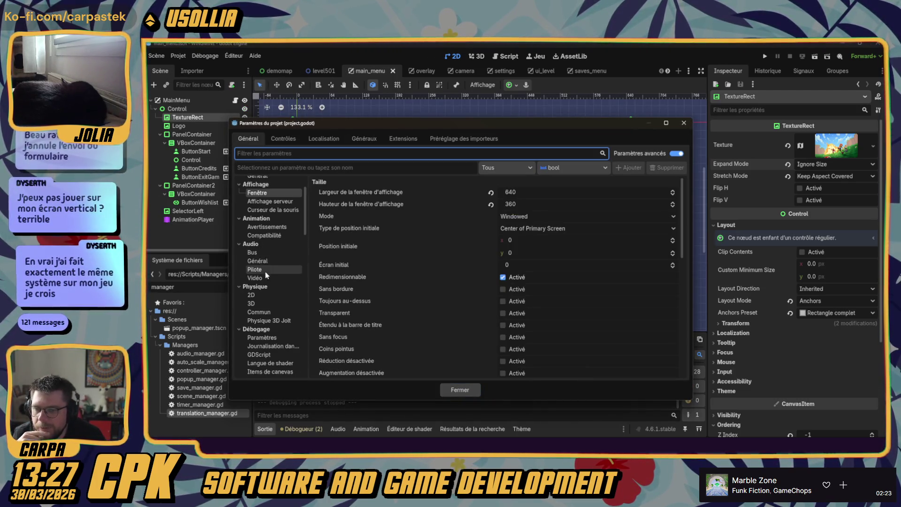
click(264, 288)
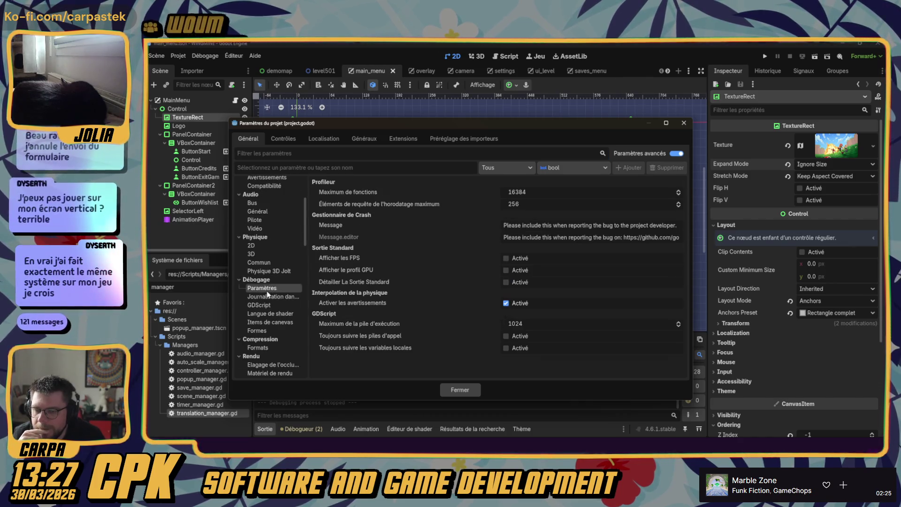
scroll(268, 281, up, 5)
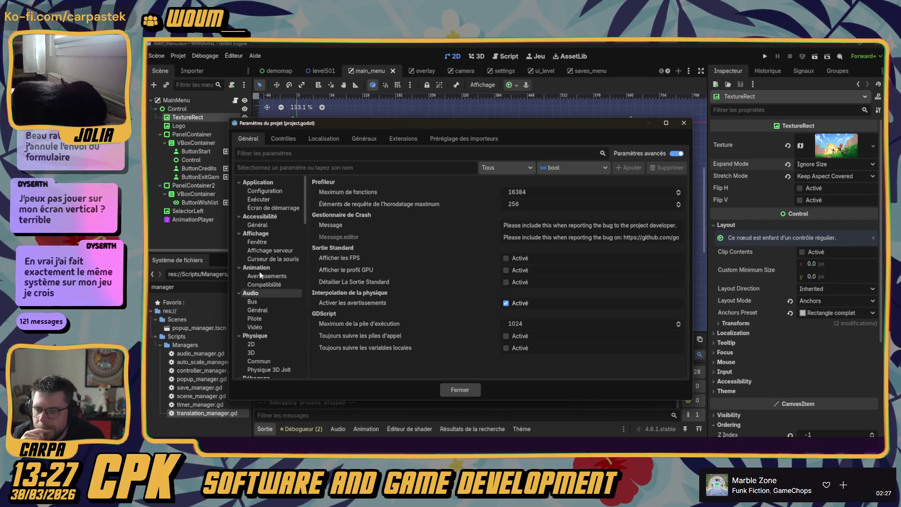
click(268, 228)
click(267, 240)
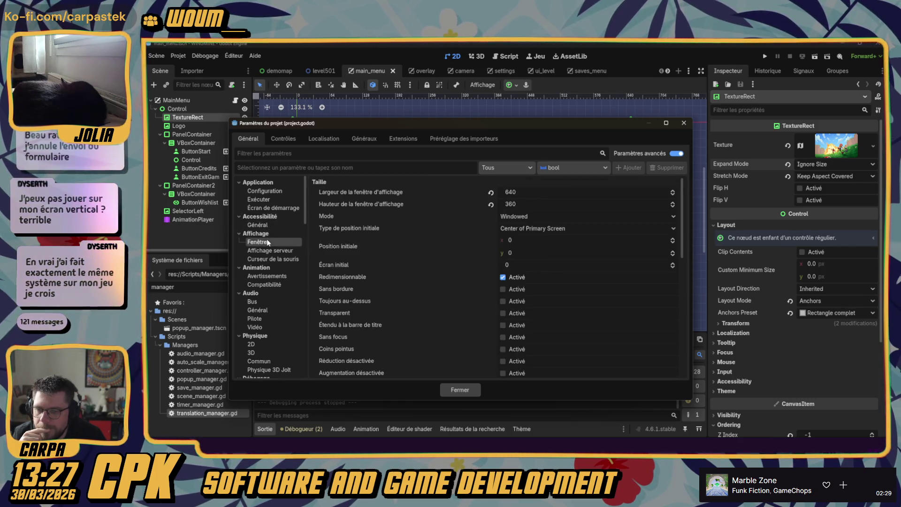
scroll(408, 242, down, 10)
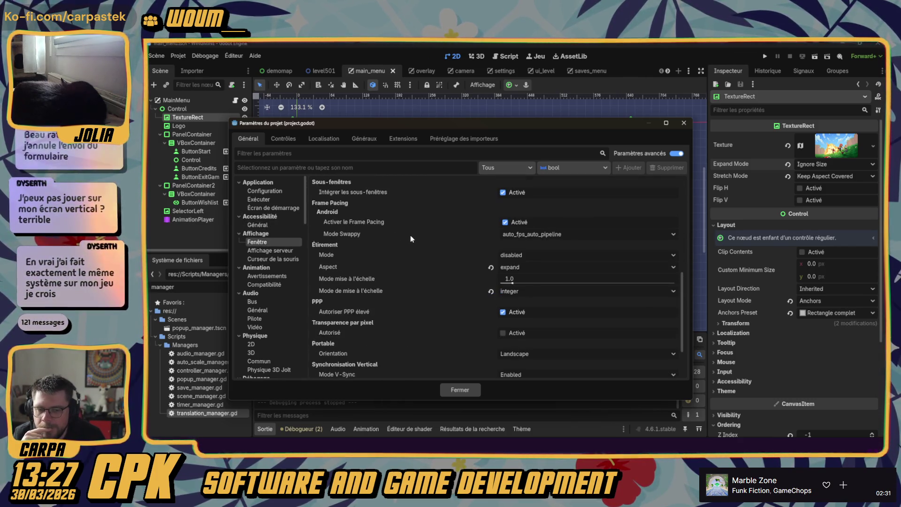
click(674, 154)
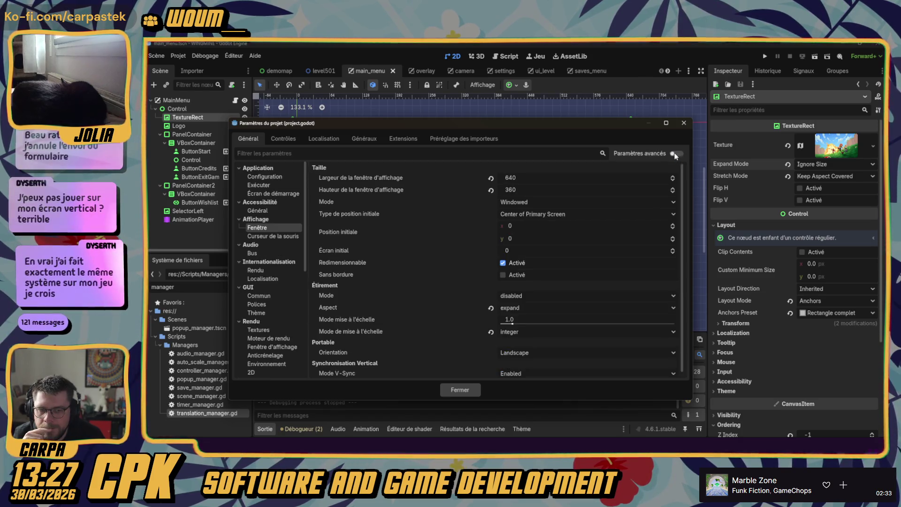
mouse_move(332, 295)
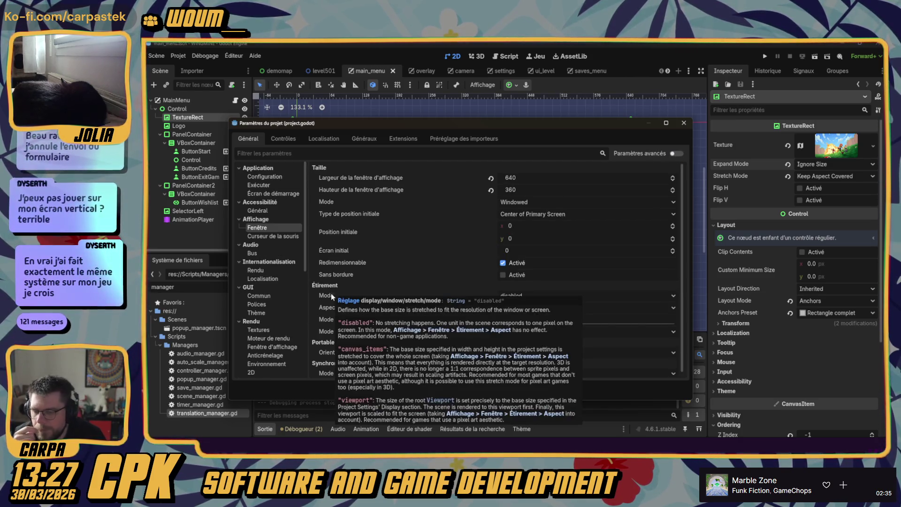
click(602, 297)
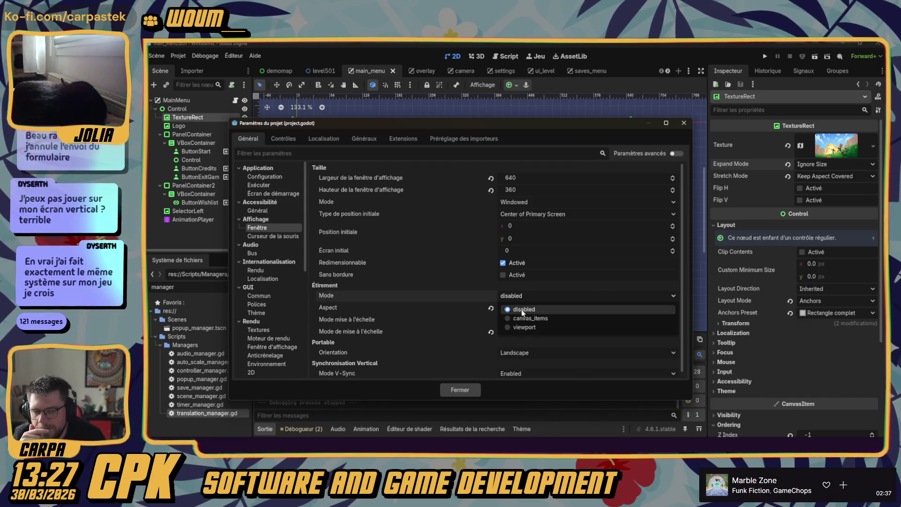
click(328, 295)
mouse_move(330, 294)
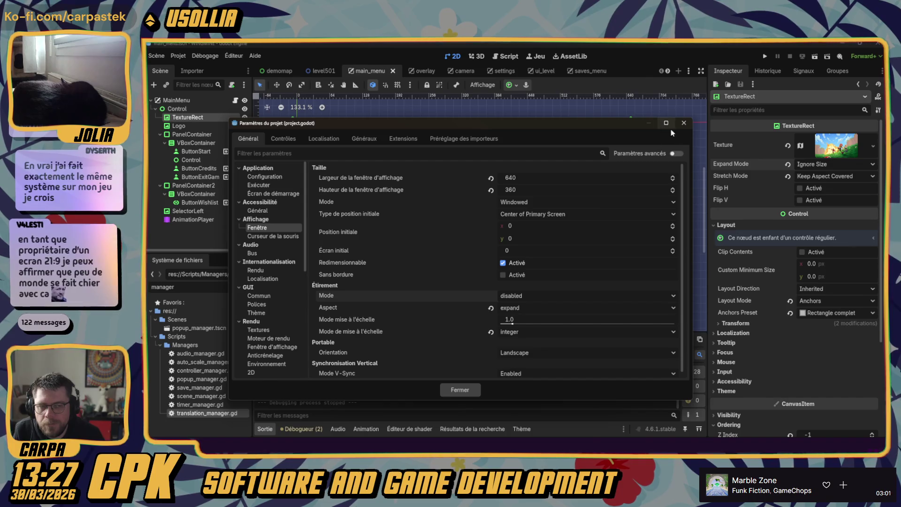
click(507, 308)
key(Escape)
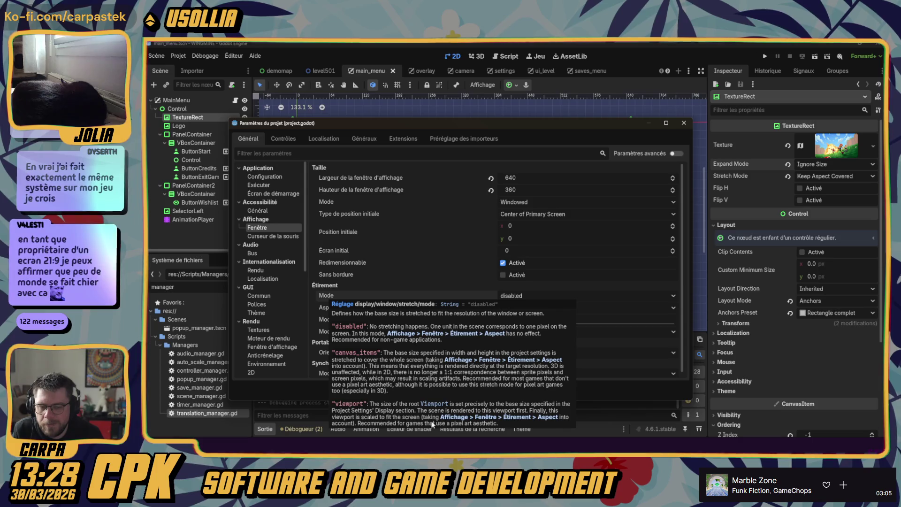
key(Escape)
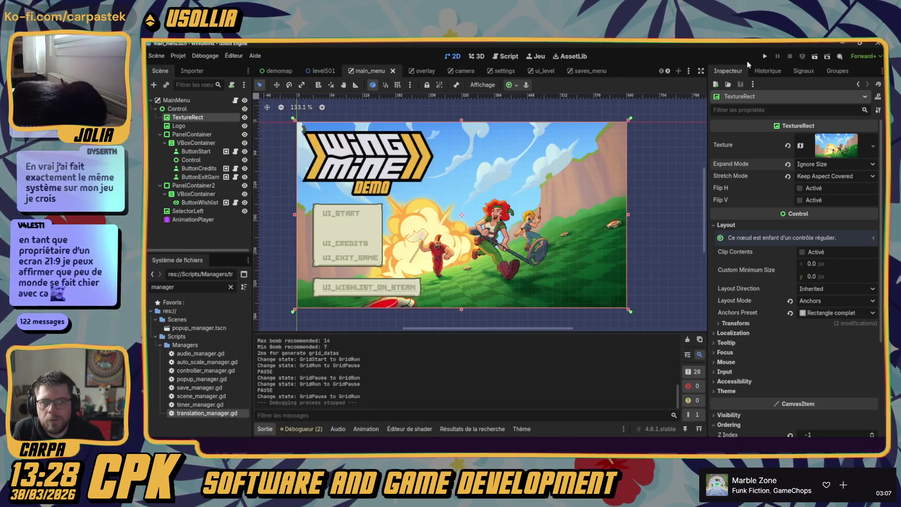
click(764, 57)
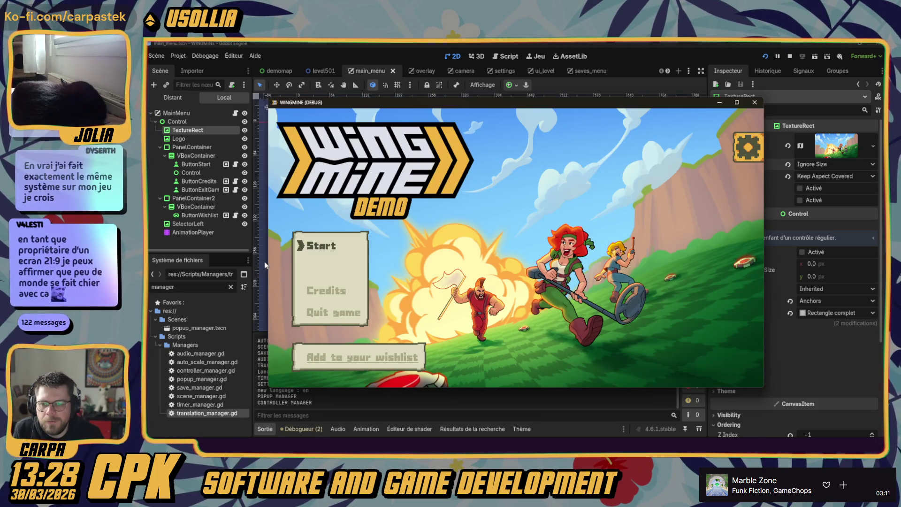
drag(269, 260, 196, 259)
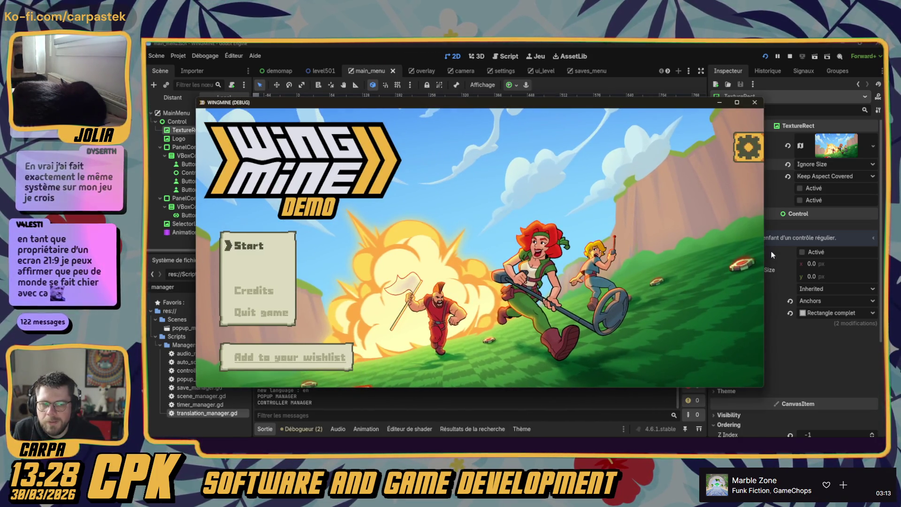
drag(764, 255, 838, 255)
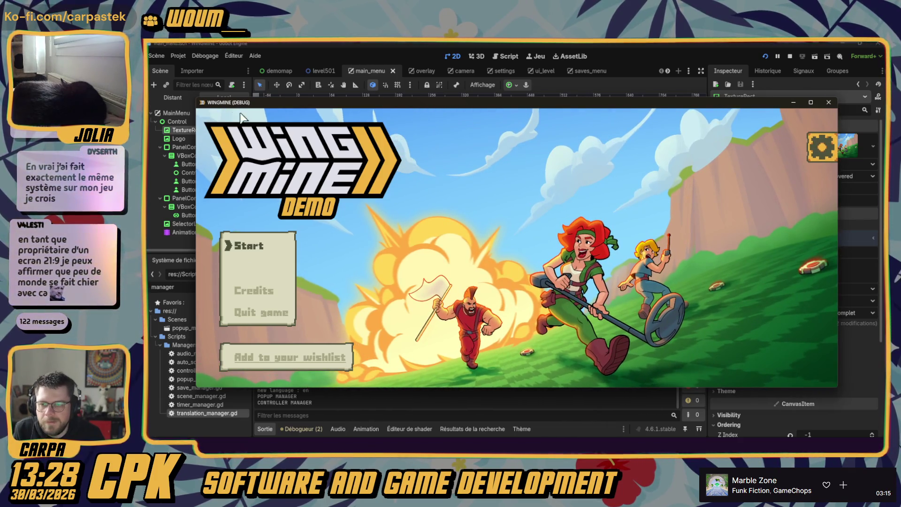
key(Up)
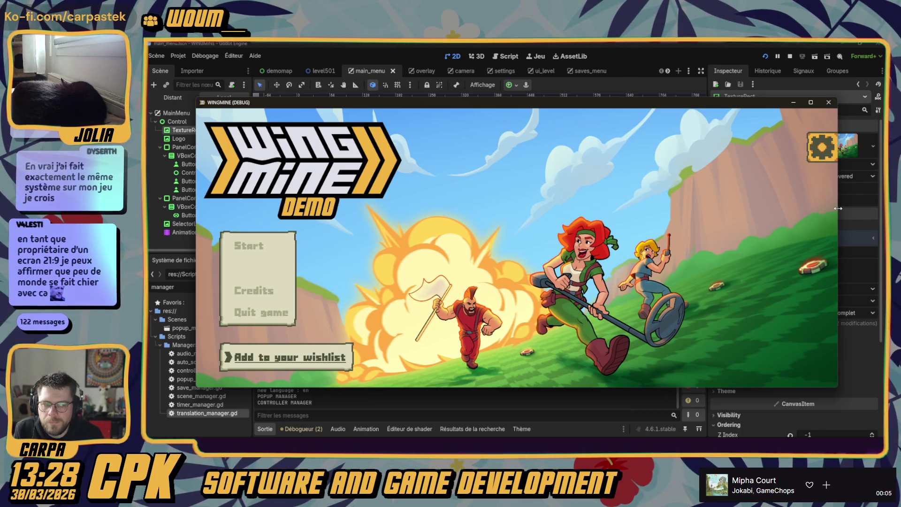
mouse_move(838, 207)
mouse_down()
mouse_move(735, 212)
mouse_move(775, 213)
mouse_up()
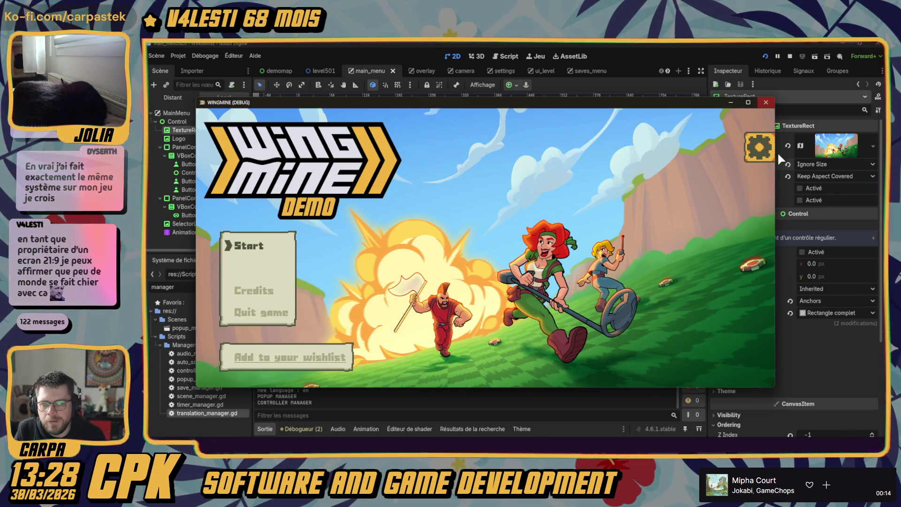
mouse_move(775, 197)
mouse_down()
mouse_move(735, 197)
mouse_move(794, 197)
mouse_up()
click(786, 104)
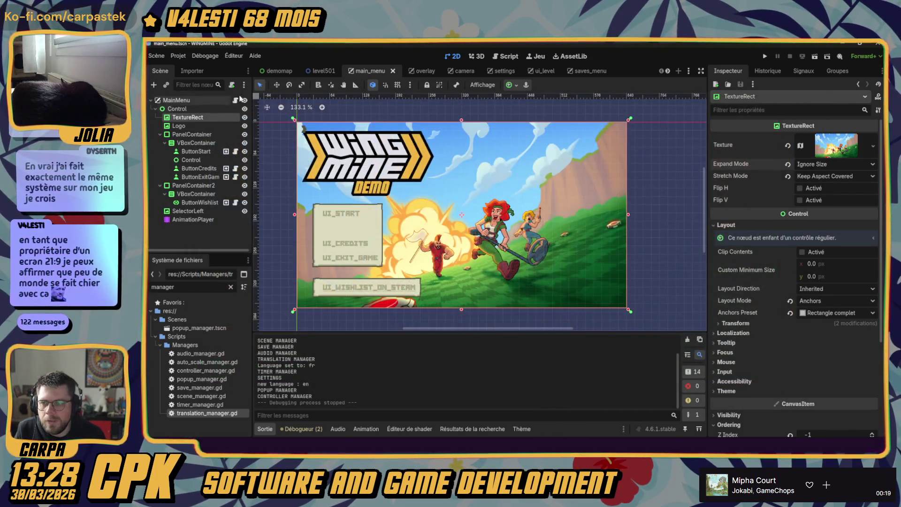
- Open auto_scale_manager.gd, read its last_size and minimum window size lines, then run the game again
double_click(195, 362)
scroll(374, 174, up, 12)
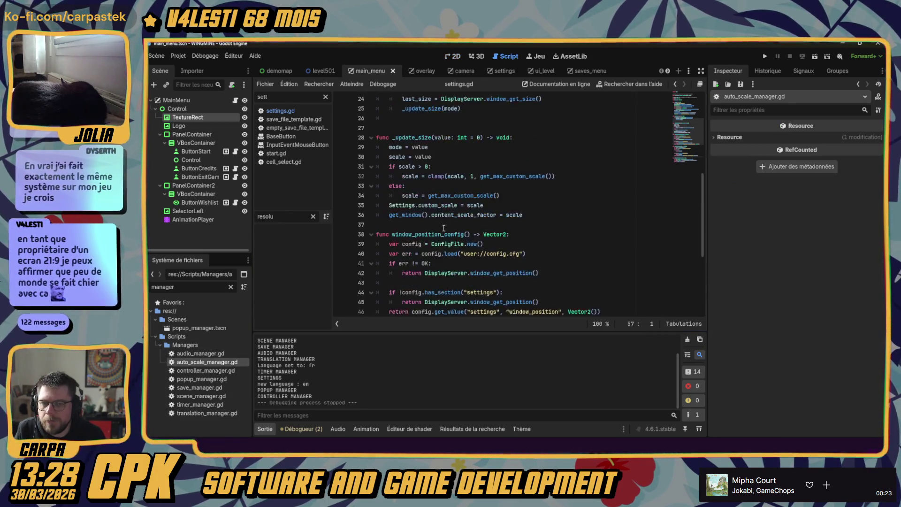
click(456, 167)
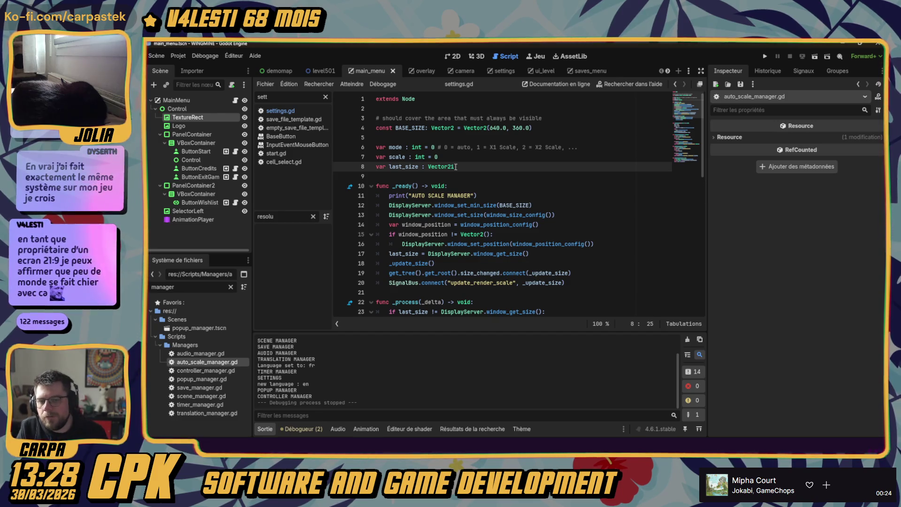
click(457, 205)
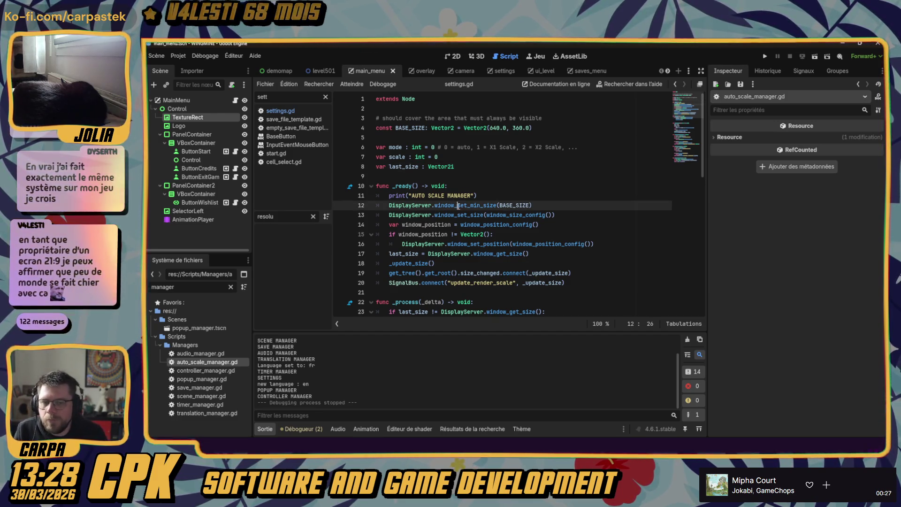
scroll(456, 214, down, 2)
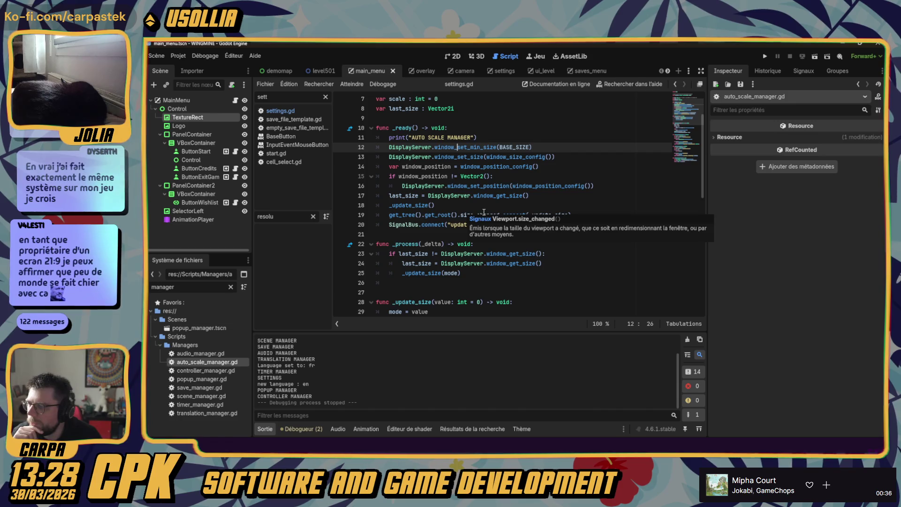
click(530, 235)
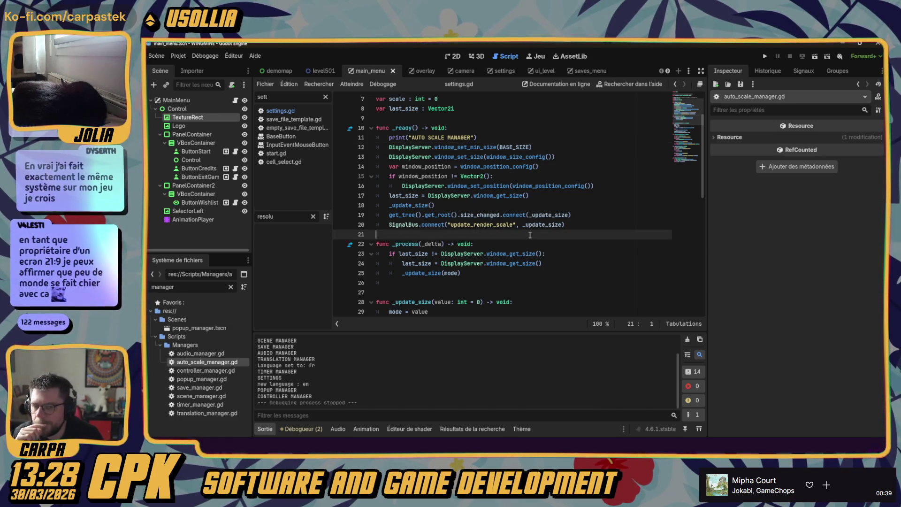
click(765, 56)
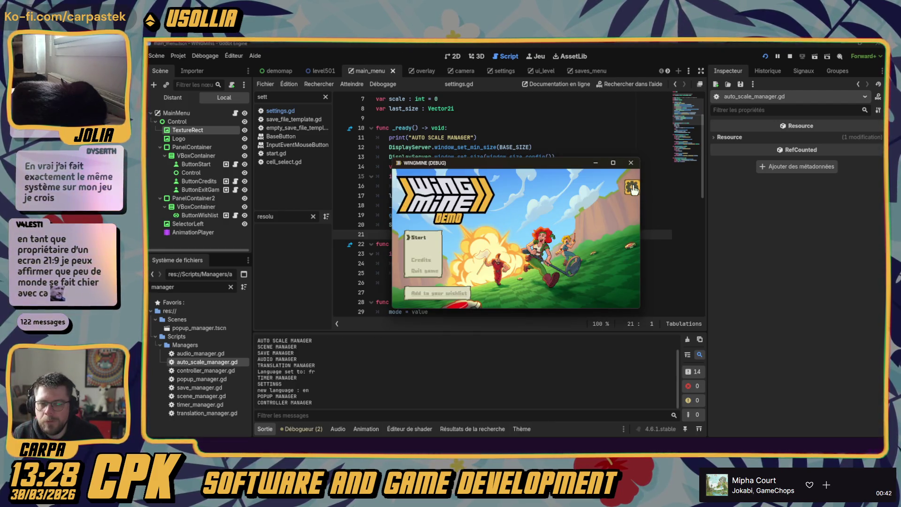
- Browse the in-game settings pages, set the resolution to 1280x720, and close the panel
click(631, 188)
click(628, 246)
click(628, 227)
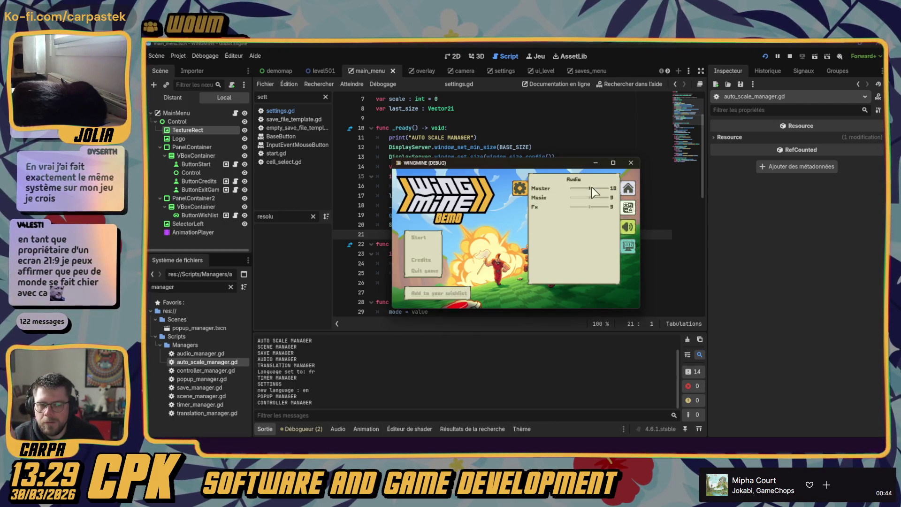
click(519, 187)
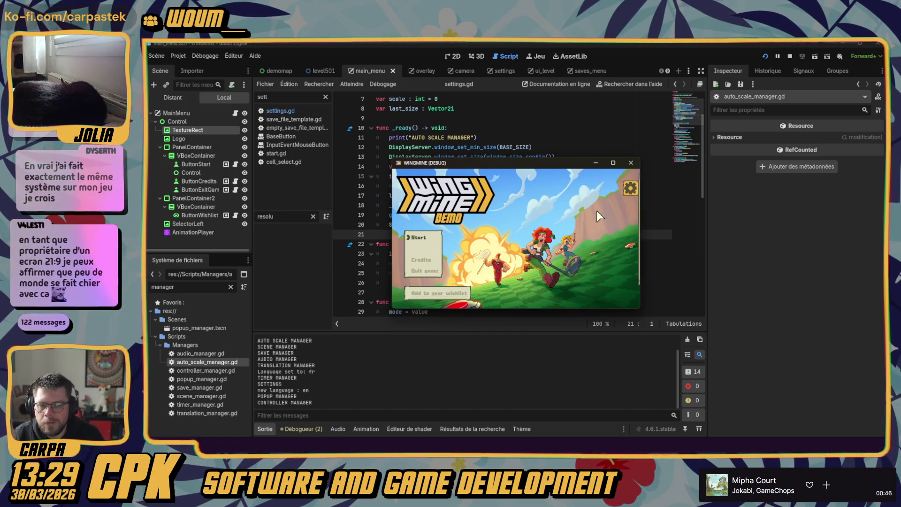
click(632, 188)
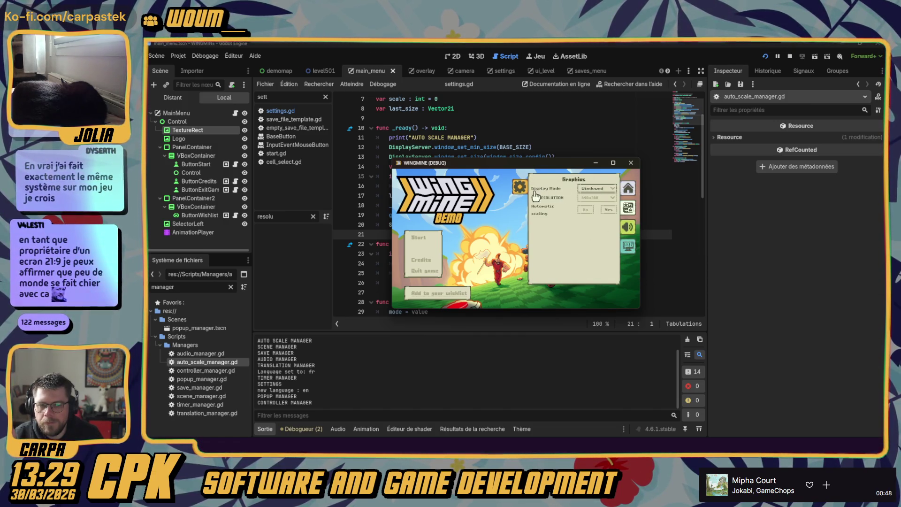
click(596, 197)
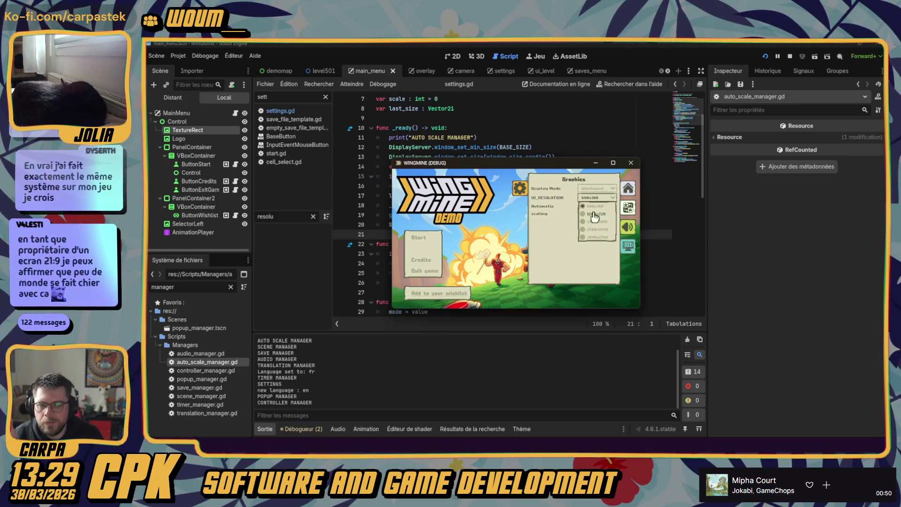
click(595, 214)
click(524, 145)
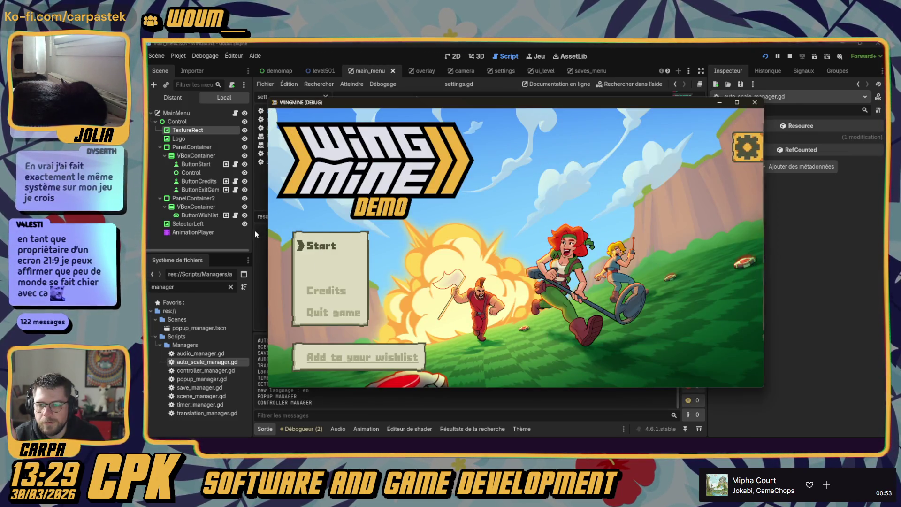
- Widen the game window on both sides and move menu focus to Add to your wishlist
drag(267, 229, 167, 230)
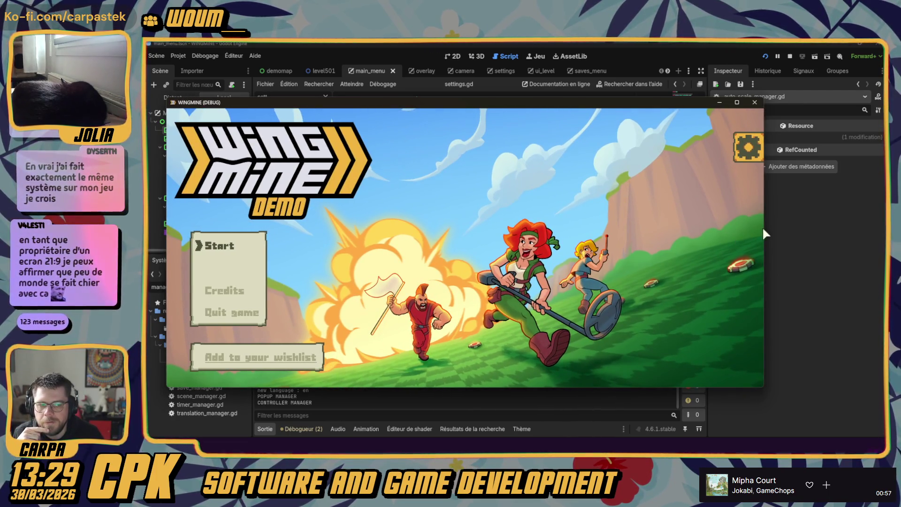
drag(763, 230, 882, 228)
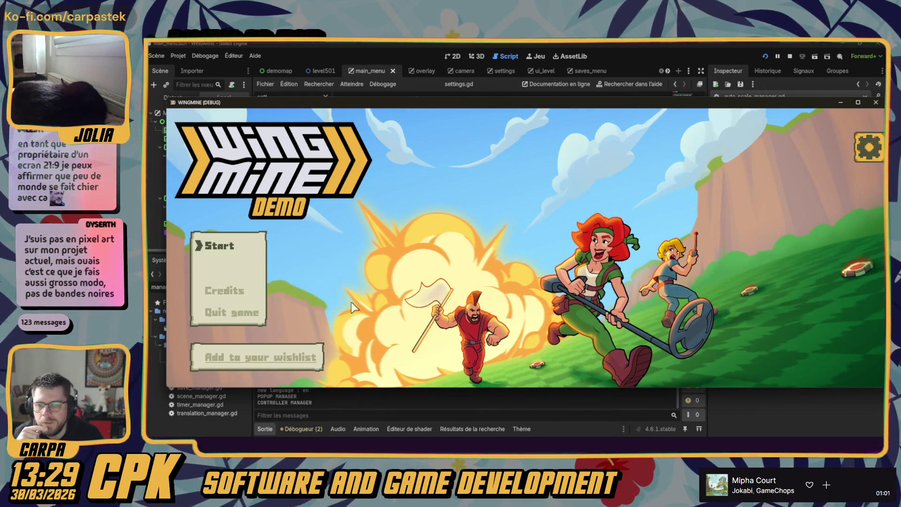
key(Down)
key(Down)
key(Down)
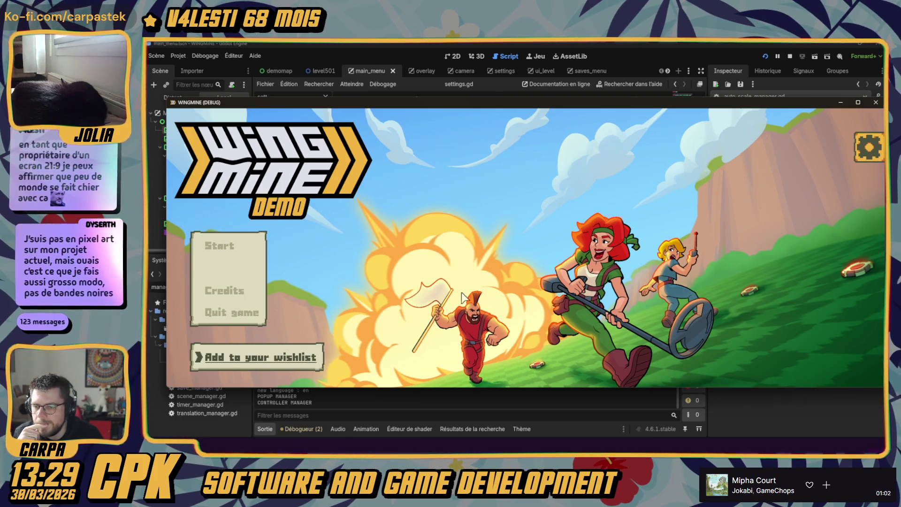
- Start the game from File 1, pick a level flag, and play it
click(220, 245)
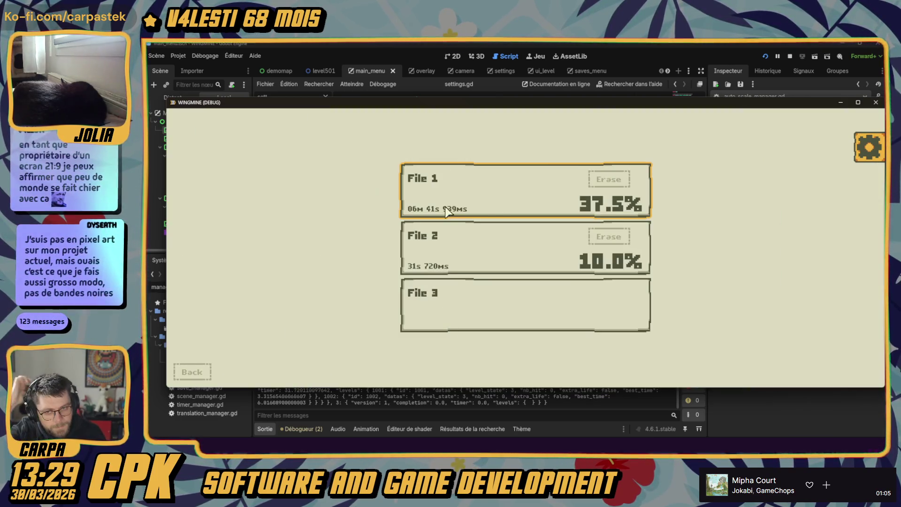
click(490, 177)
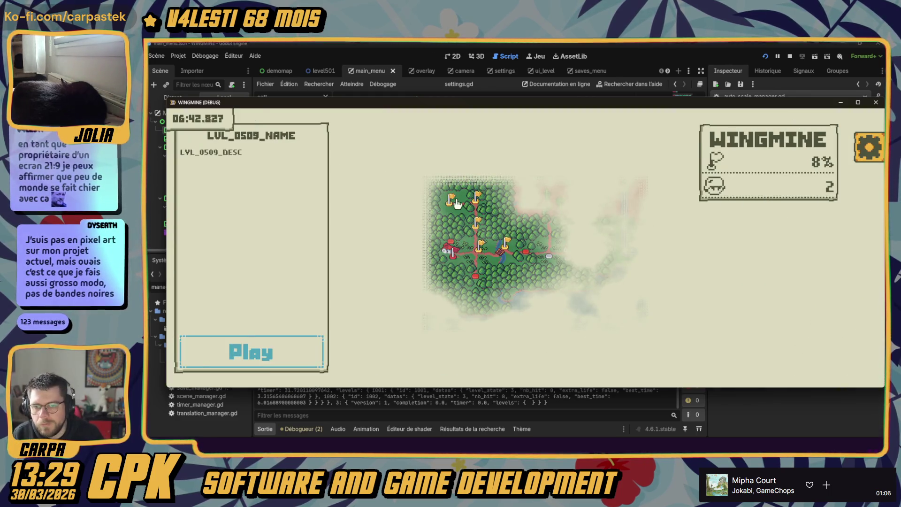
click(455, 203)
click(270, 361)
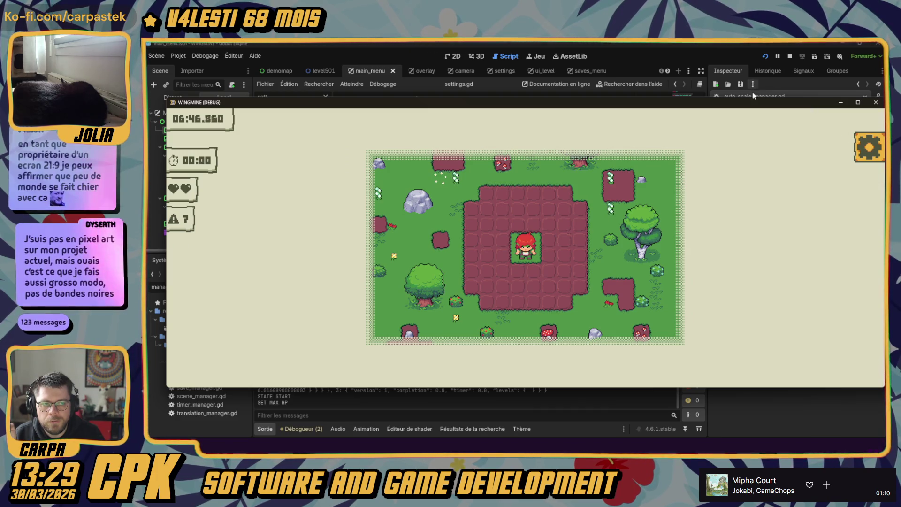
- Narrow and re-widen the game window, then snap it to the left half with Win+Left
drag(755, 102, 744, 101)
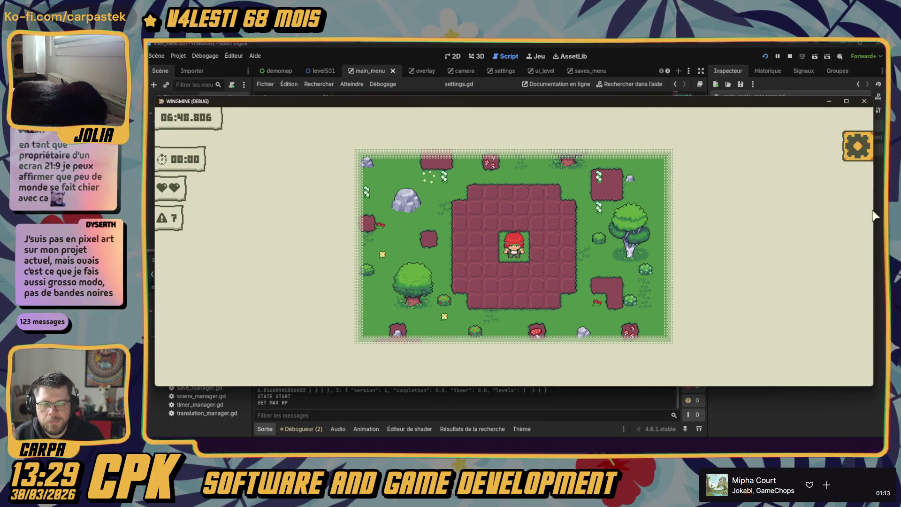
drag(874, 216, 584, 216)
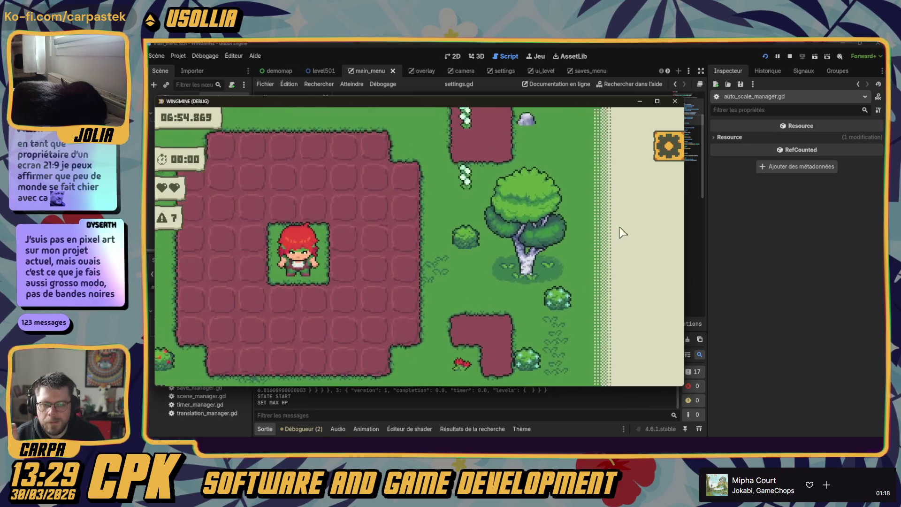
scroll(513, 227, down, 2)
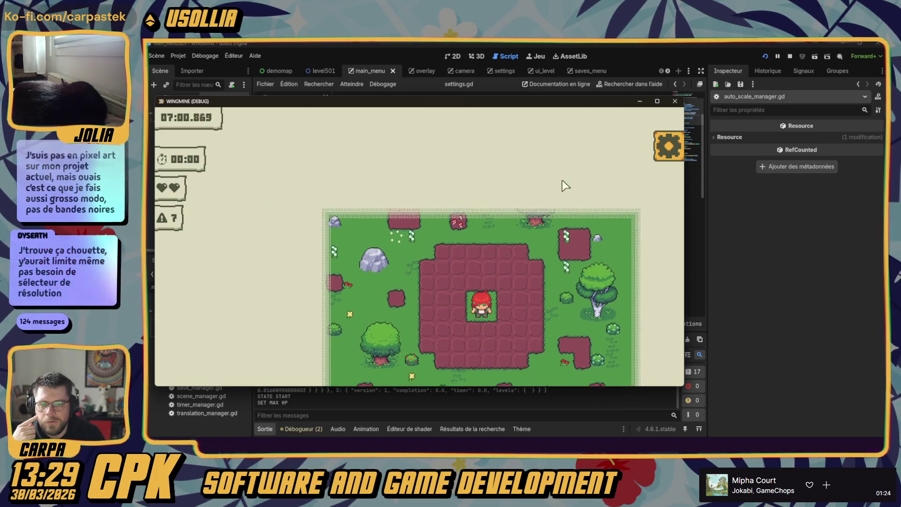
mouse_move(684, 206)
mouse_down()
mouse_move(718, 220)
mouse_move(885, 211)
mouse_up()
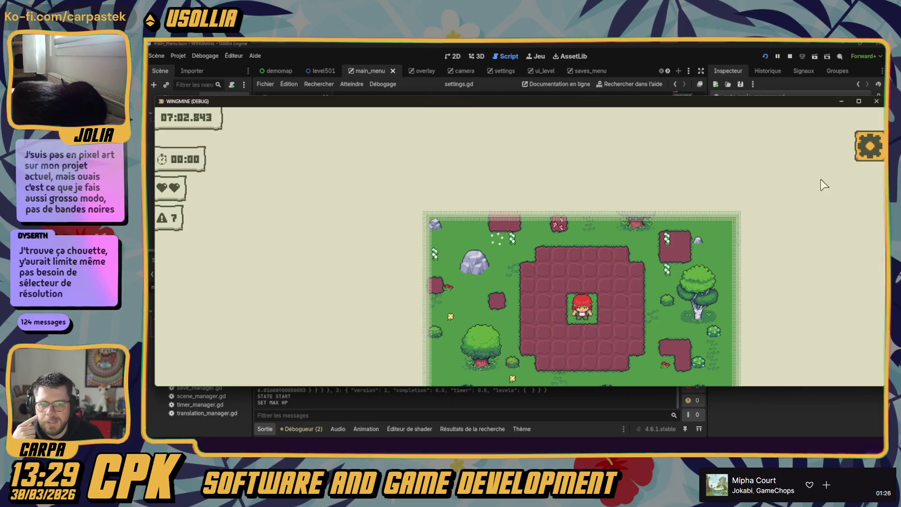
key(super+Left)
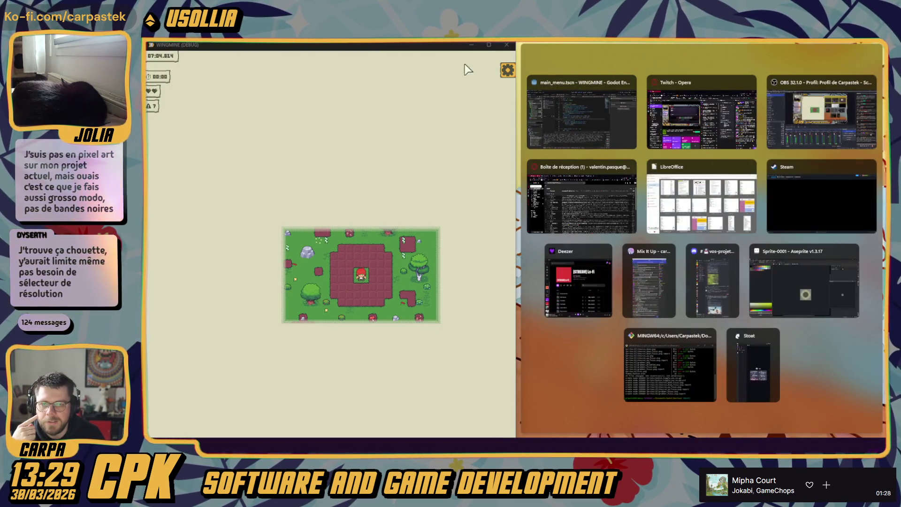
- Dismiss Snap Assist, widen and narrow the level window, then maximize it to full screen
click(420, 47)
drag(573, 228, 845, 225)
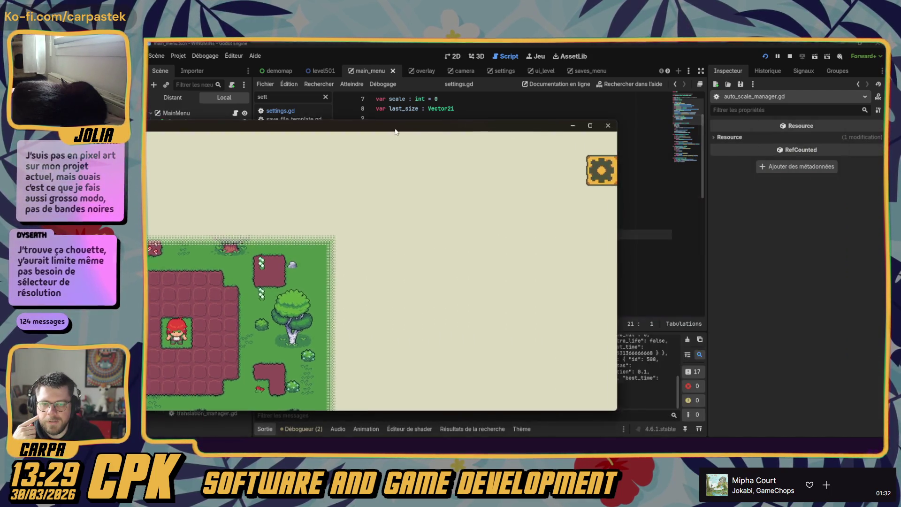
drag(525, 245, 837, 243)
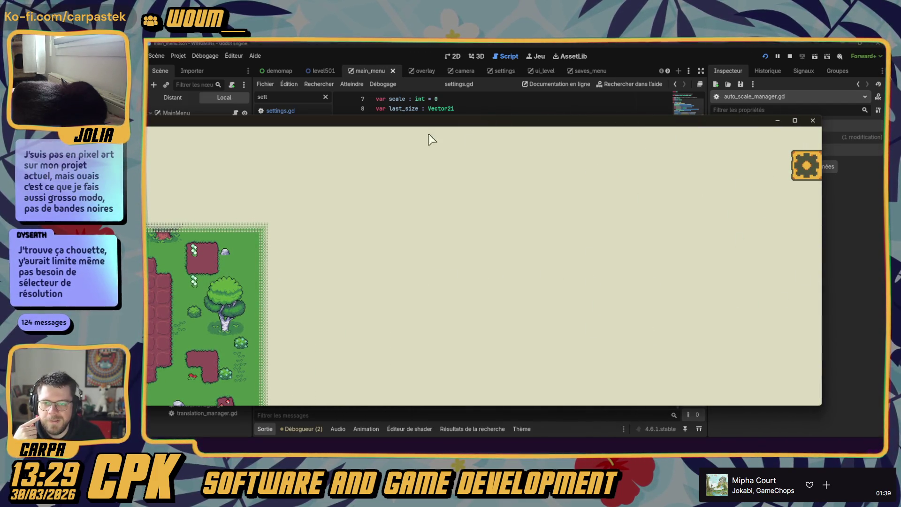
drag(828, 248, 331, 245)
drag(296, 111, 595, 44)
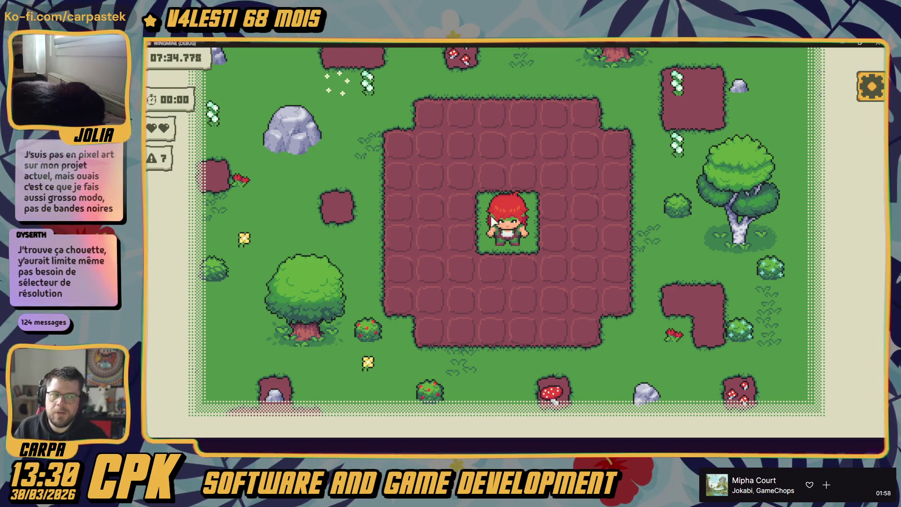
- In the Graphics settings, cycle interface resolutions, setting 640x360 and then back to 1280x720
click(861, 88)
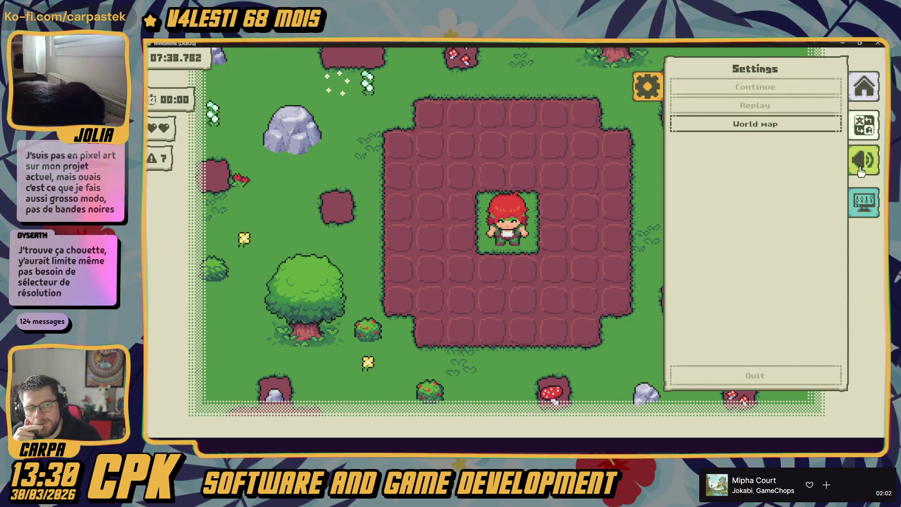
click(864, 202)
click(801, 105)
click(801, 153)
click(799, 138)
click(802, 153)
click(800, 138)
click(793, 122)
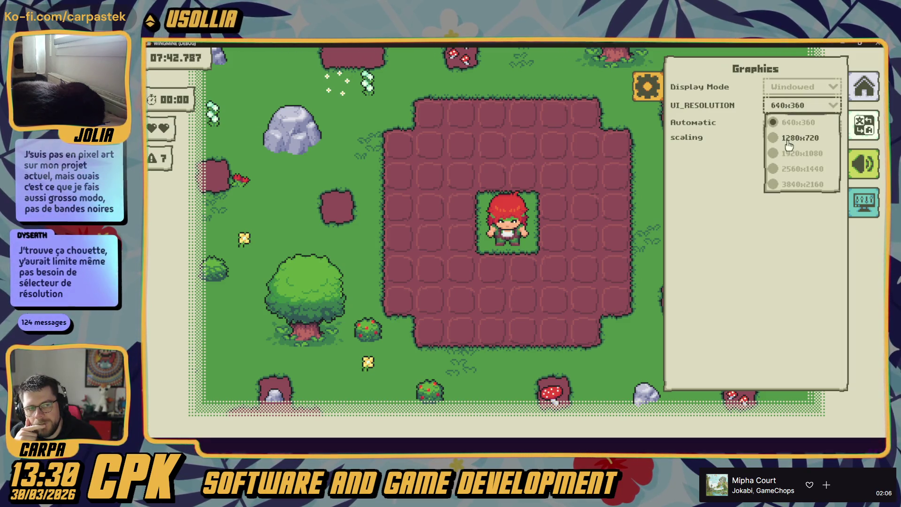
click(789, 140)
- Restore the window from maximized, then switch to 640x360 and back to 1280x720
double_click(781, 43)
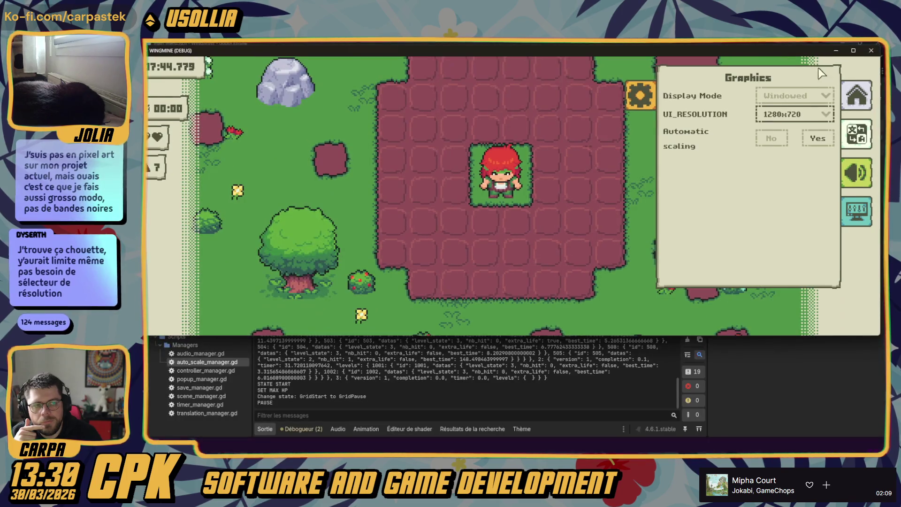
click(800, 105)
click(793, 123)
click(596, 207)
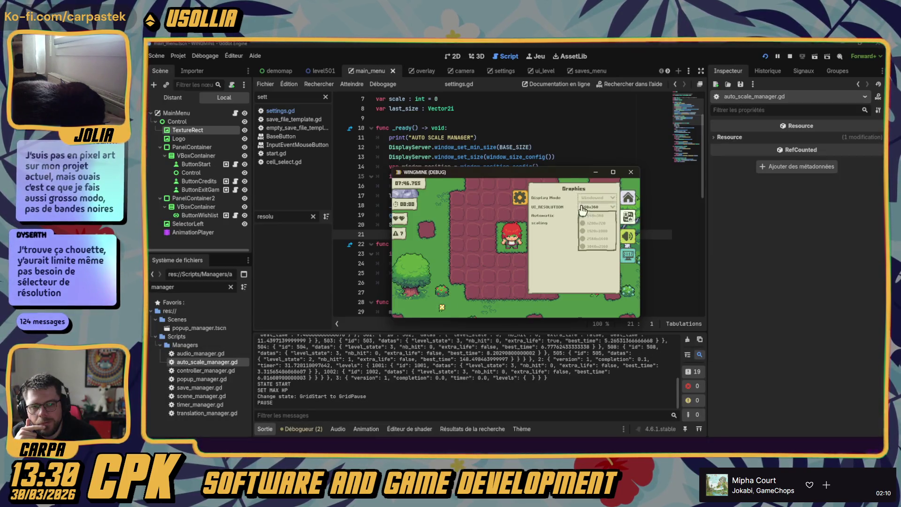
click(596, 228)
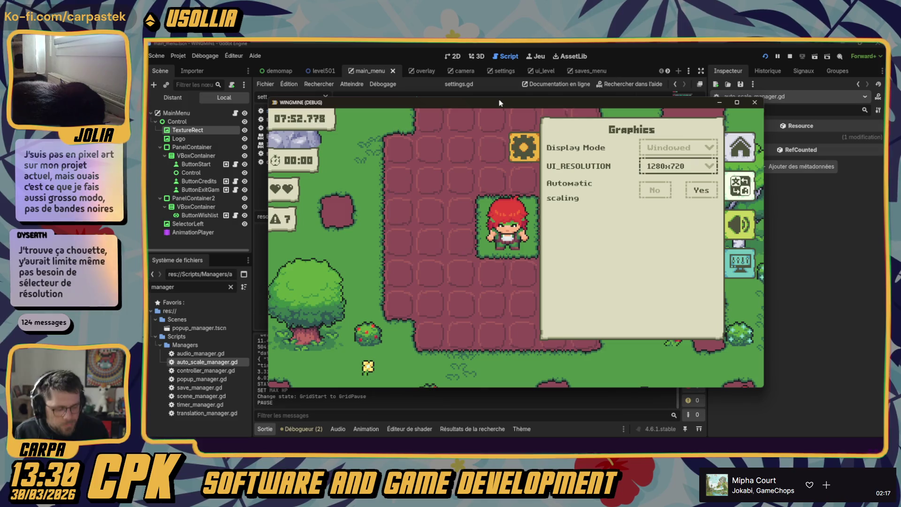
- With the controller, set UI_RESOLUTION to 1920x1080 and then back to 1280x720
key(Up)
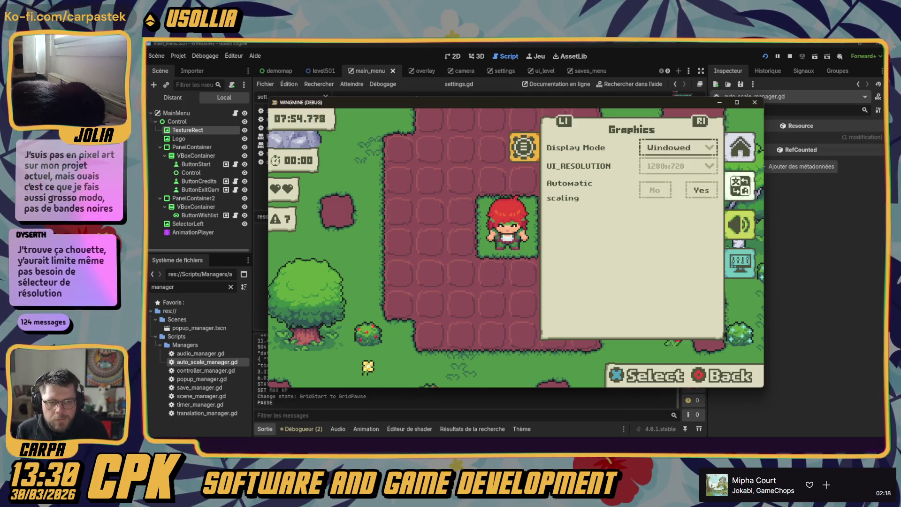
key(Return)
key(Down)
key(Down)
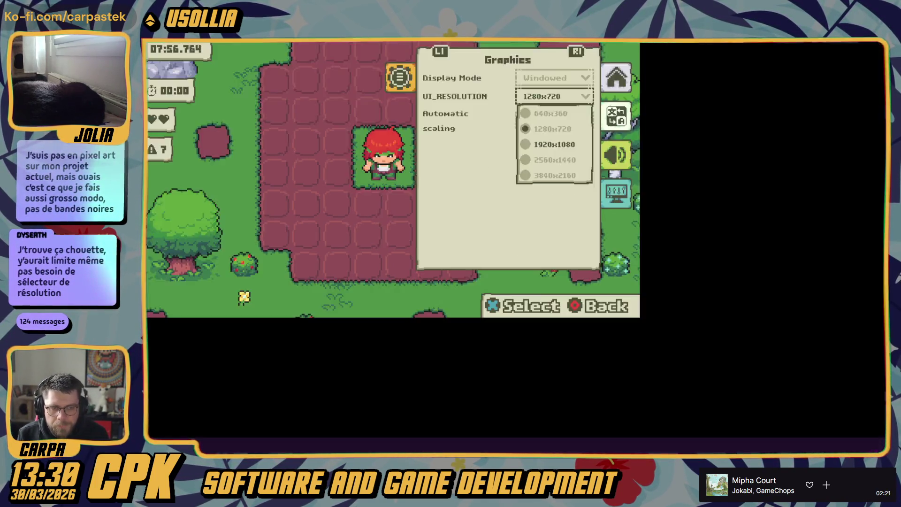
key(Return)
key(Return)
key(Up)
key(Return)
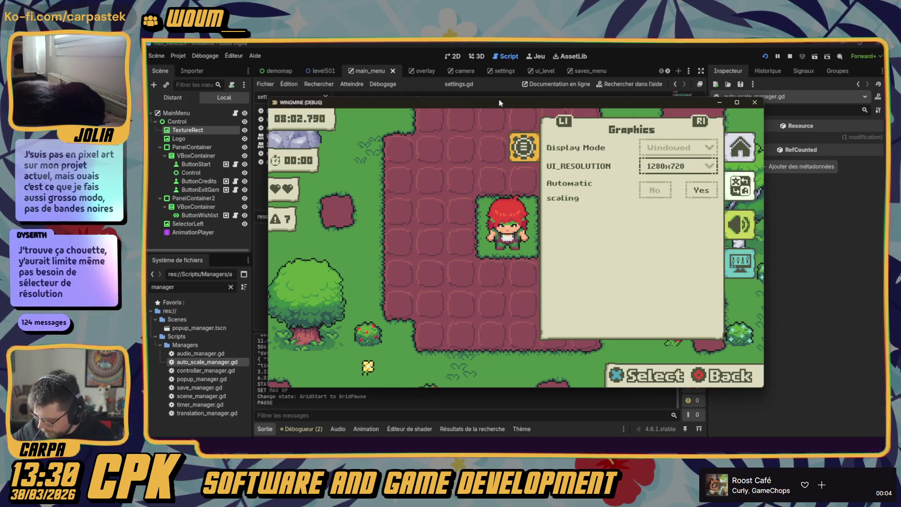
- Step through the Graphics options, flip between the Audio and Graphics pages, and toggle automatic scaling Yes/No
key(Down)
key(Up)
key(Up)
key(q)
key(e)
key(Right)
key(Left)
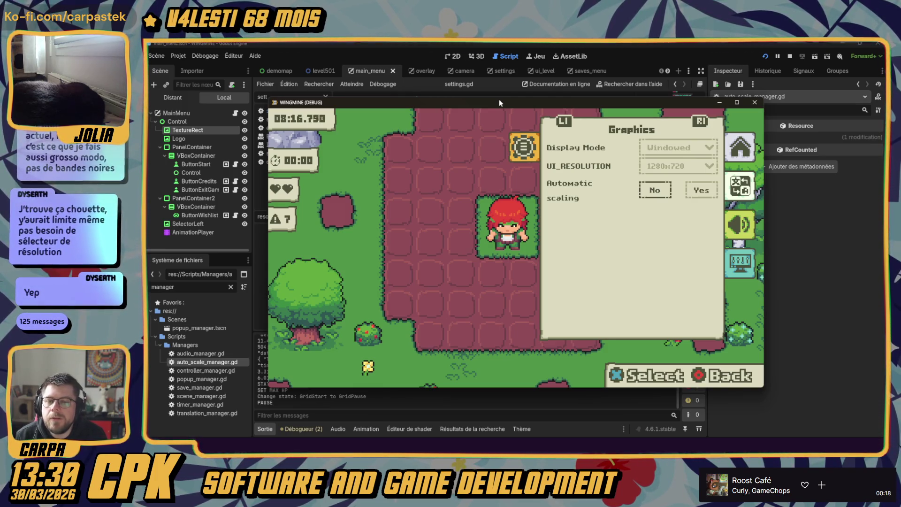
- Set the interface resolution to 1920x1080 and back to 1280x720, then resume and move the tile selector
key(Up)
key(Return)
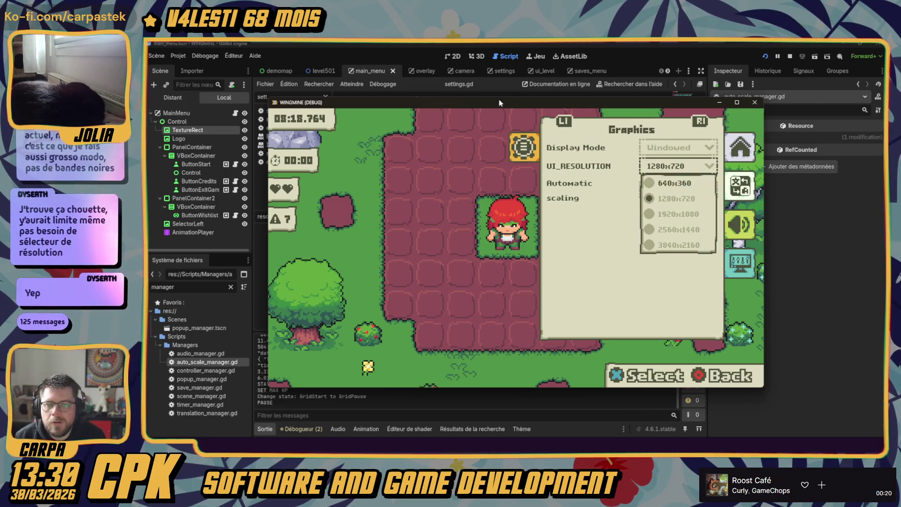
key(Down)
key(Return)
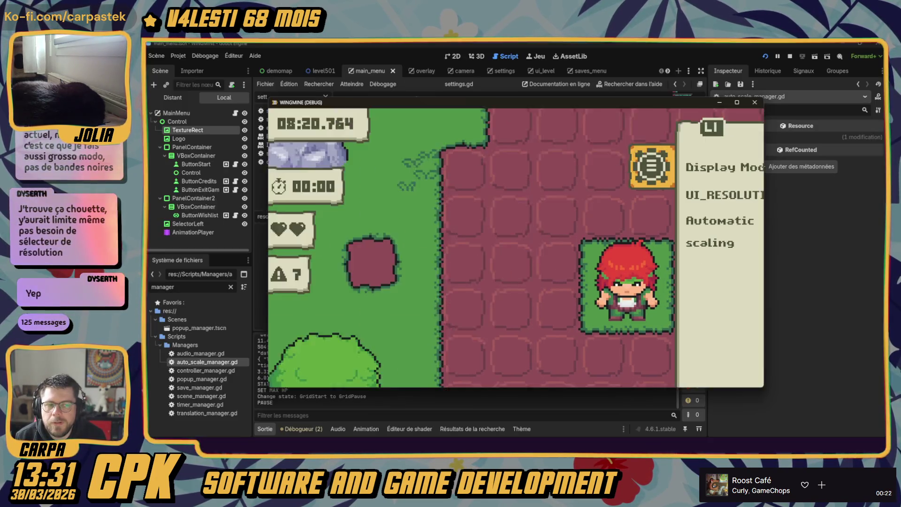
key(Return)
key(Up)
key(Return)
key(Escape)
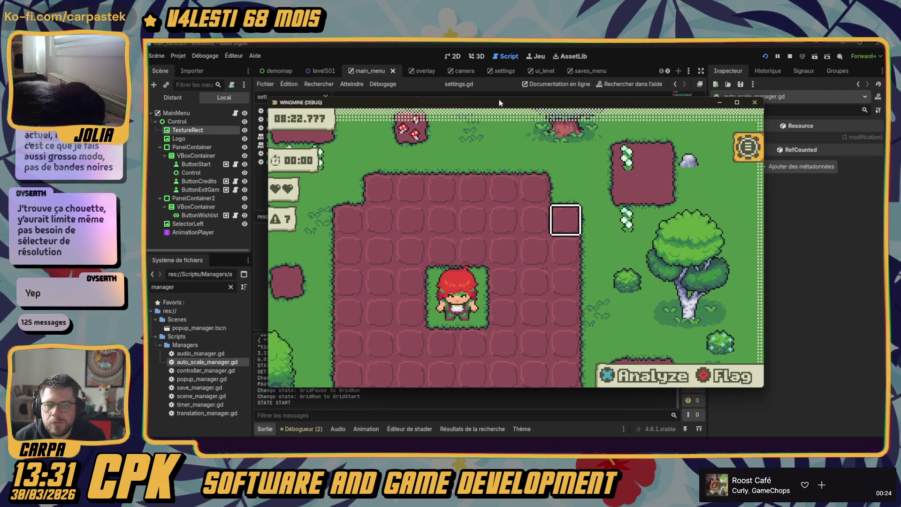
key(Left)
key(Left)
key(Left)
key(Down)
key(Down)
key(Left)
key(Left)
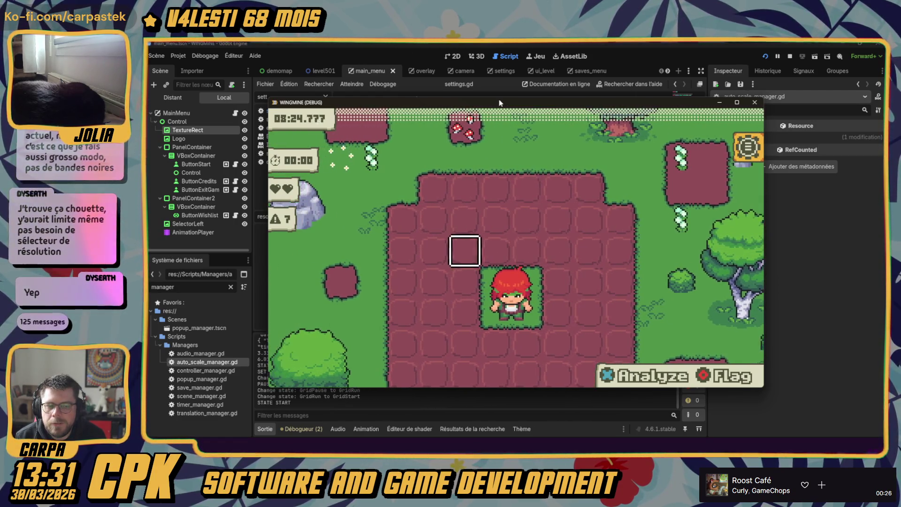
- Switch the game's language to Français from the pause menu and resume play
key(Escape)
key(Down)
key(Return)
key(Down)
key(Return)
key(Escape)
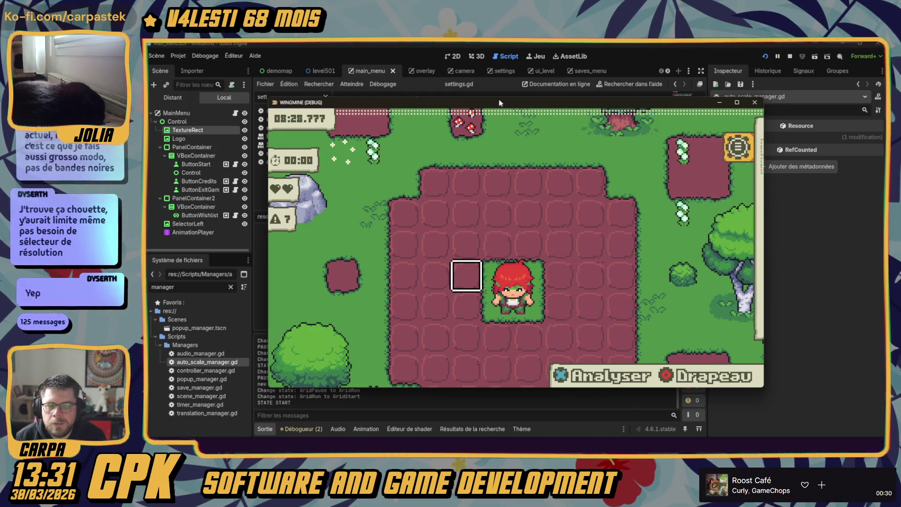
- Quit the level with Quitter, then exit the game with Quitter le jeu
key(Escape)
key(Down)
key(Down)
key(Down)
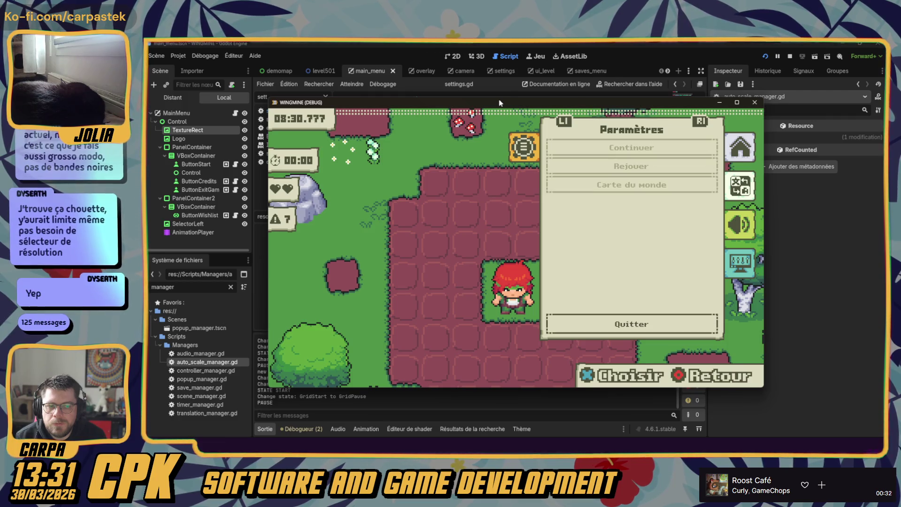
key(Return)
key(Down)
key(Down)
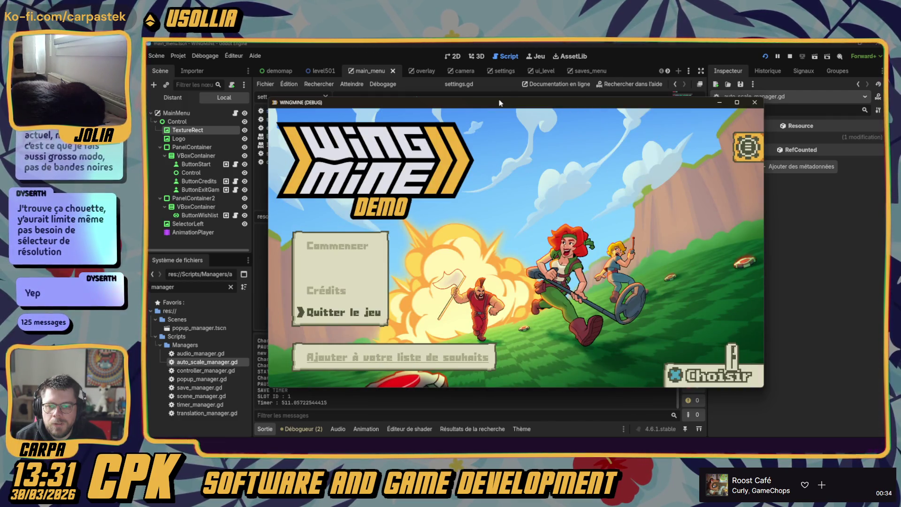
key(Return)
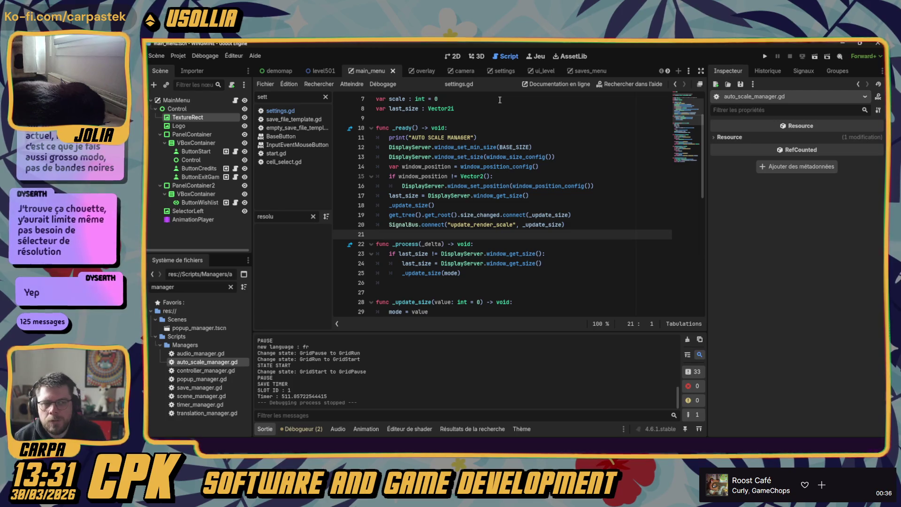
- Launch the game twice and open its settings panel, viewing the audio page before closing it
click(765, 56)
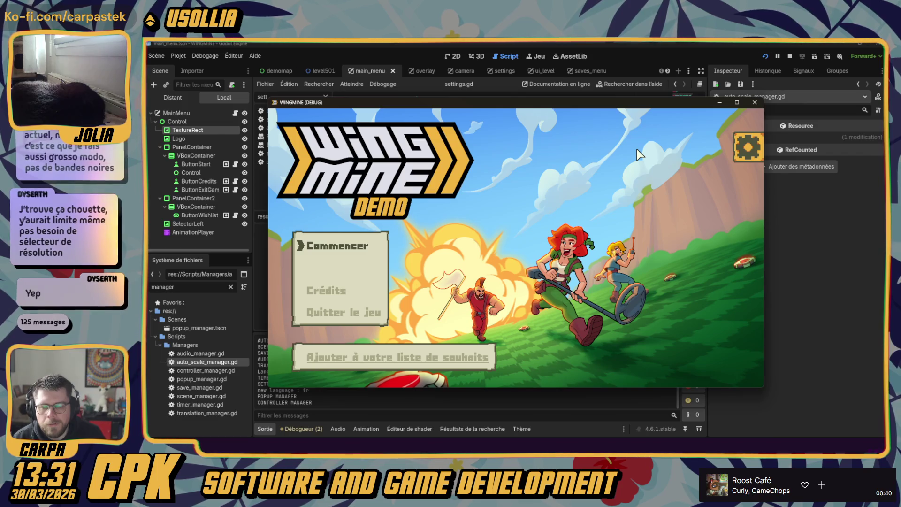
click(755, 102)
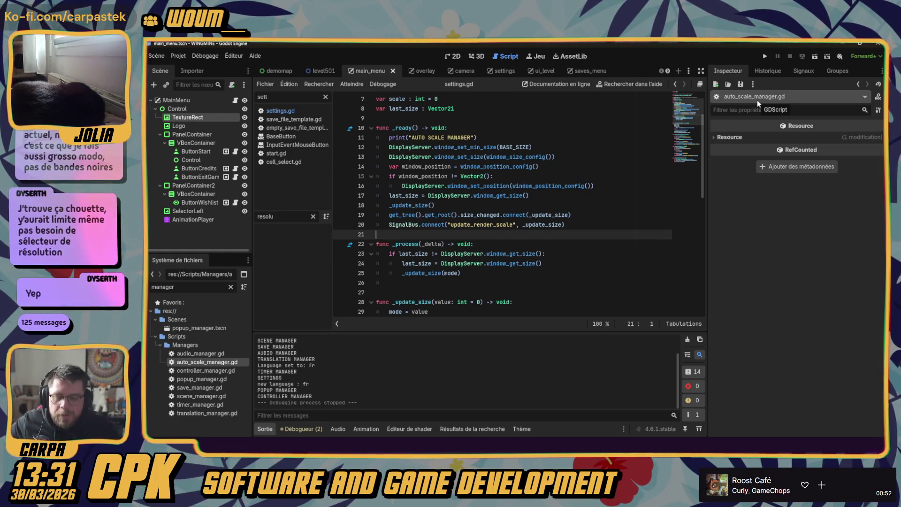
click(764, 56)
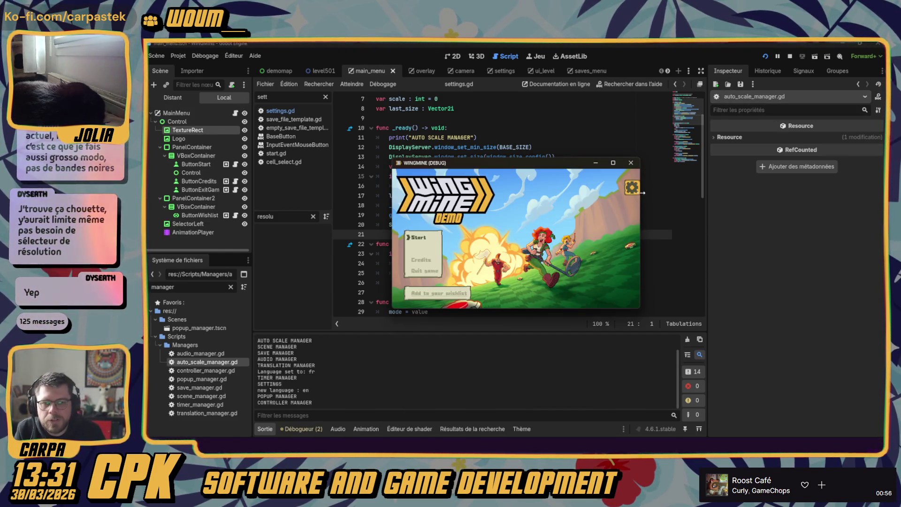
click(632, 162)
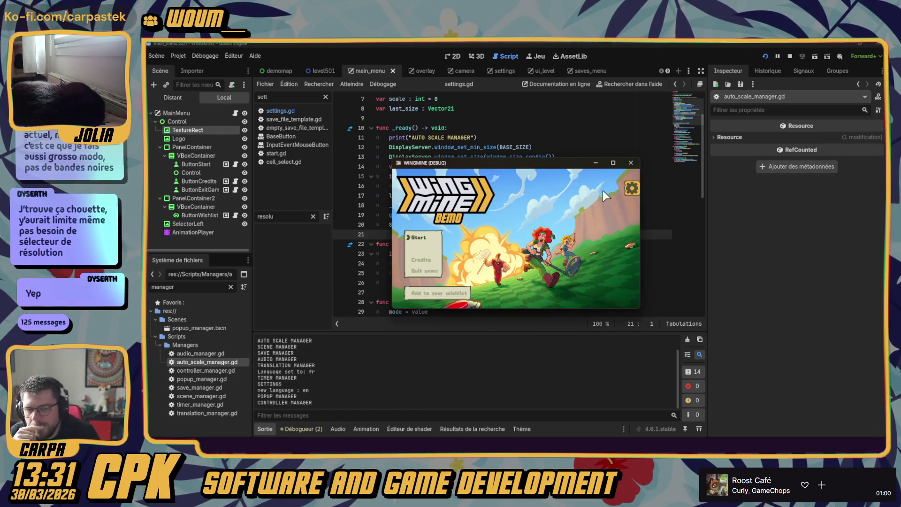
click(626, 187)
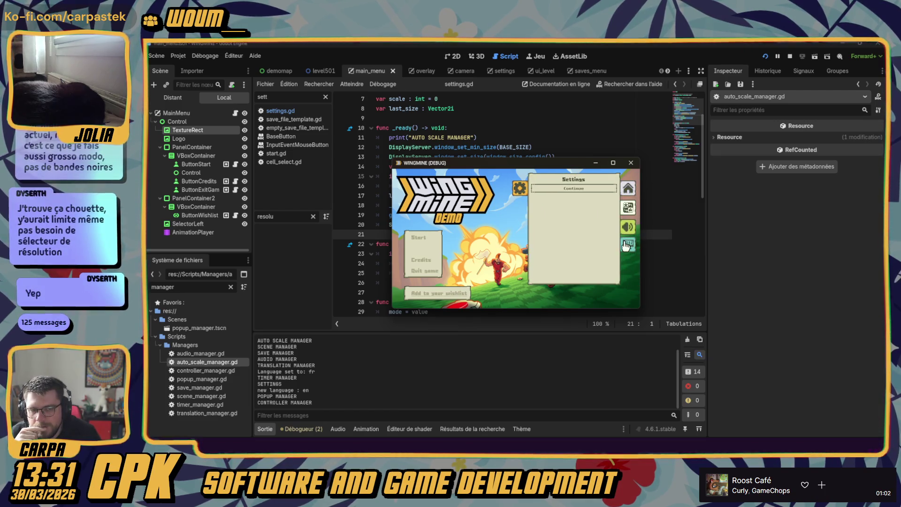
click(572, 188)
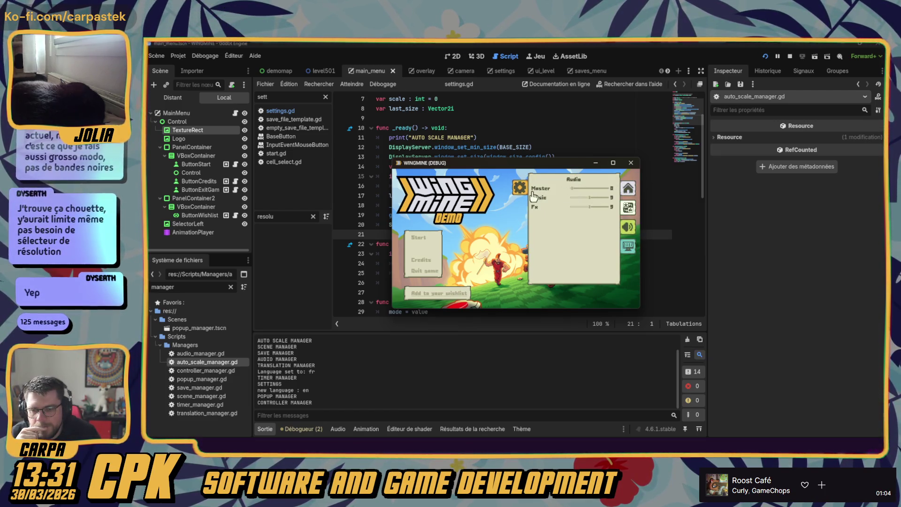
click(520, 188)
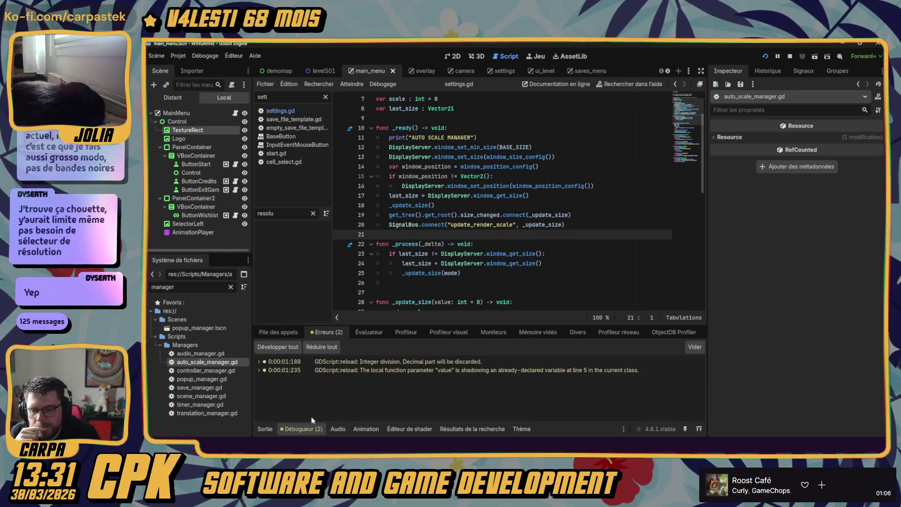
- Jump from the 'value' shadowing warning to line 41 of button_toggle_yes_no.gd
click(384, 370)
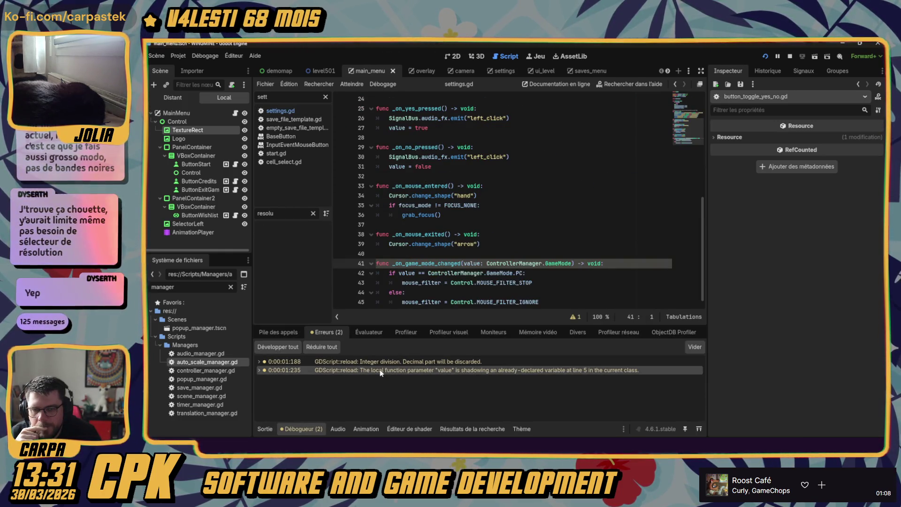
scroll(430, 256, down, 1)
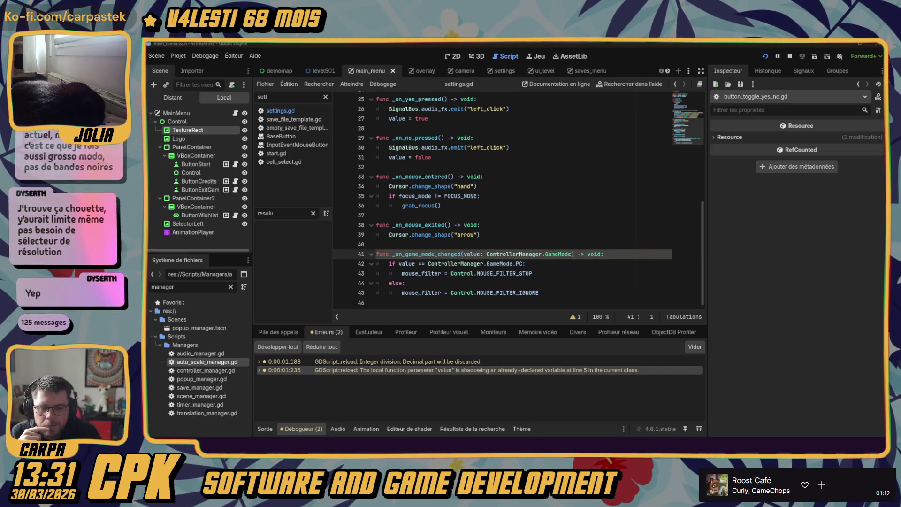
click(632, 187)
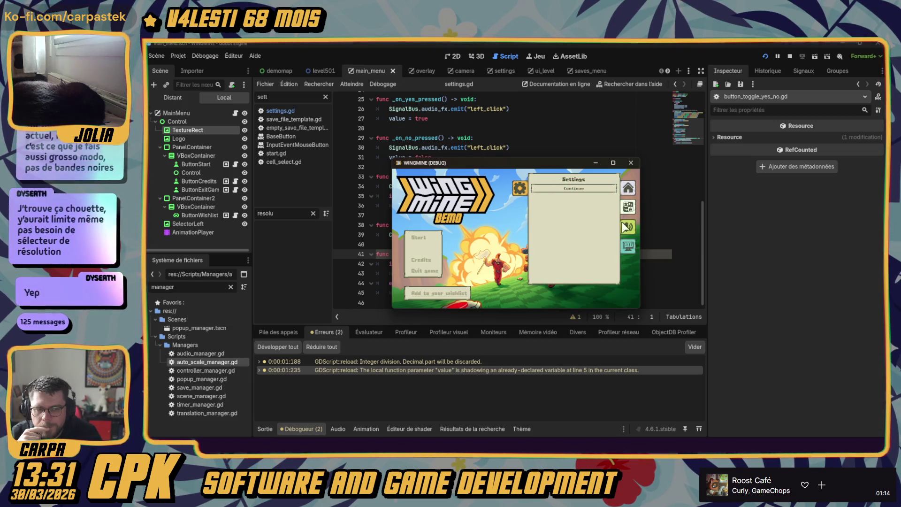
- In the running game, set the interface resolution to 1280x720 and close the game
click(602, 197)
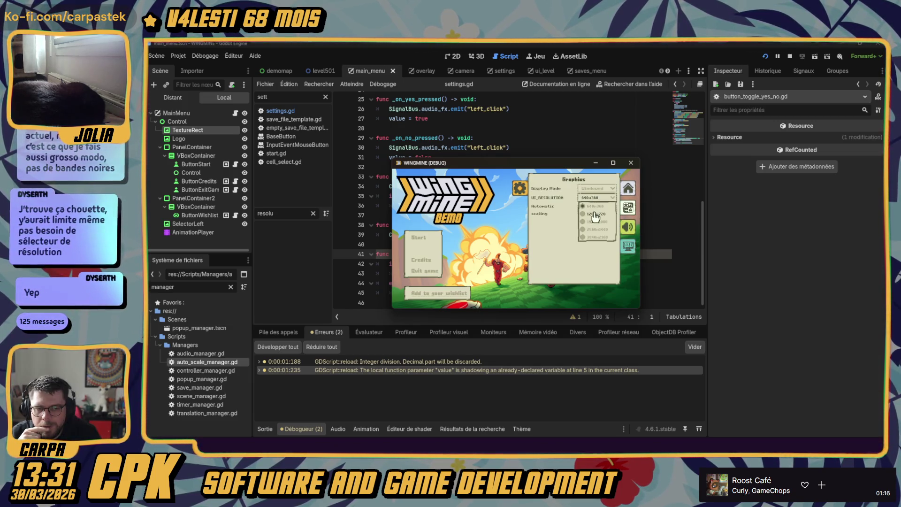
click(600, 216)
click(529, 151)
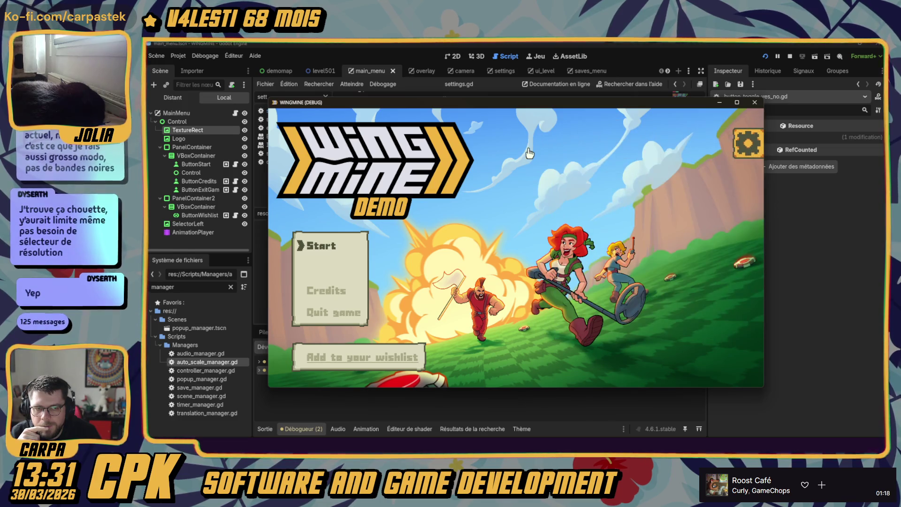
click(755, 103)
- Relaunch the game, check the Audio settings, then stop the debug run
click(765, 56)
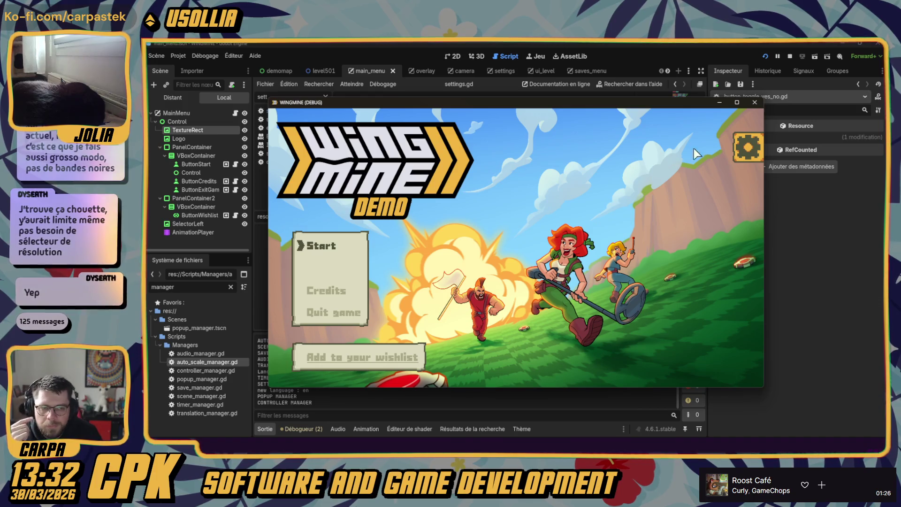
click(754, 102)
click(764, 57)
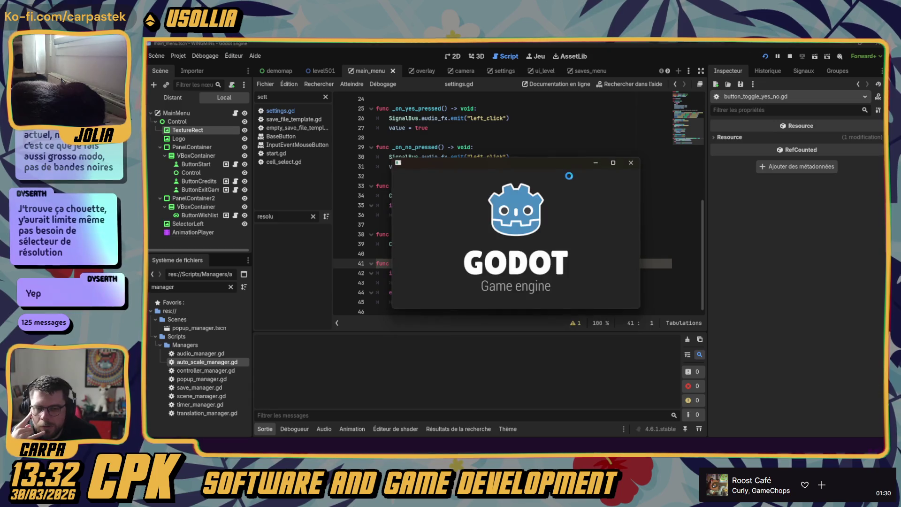
click(631, 188)
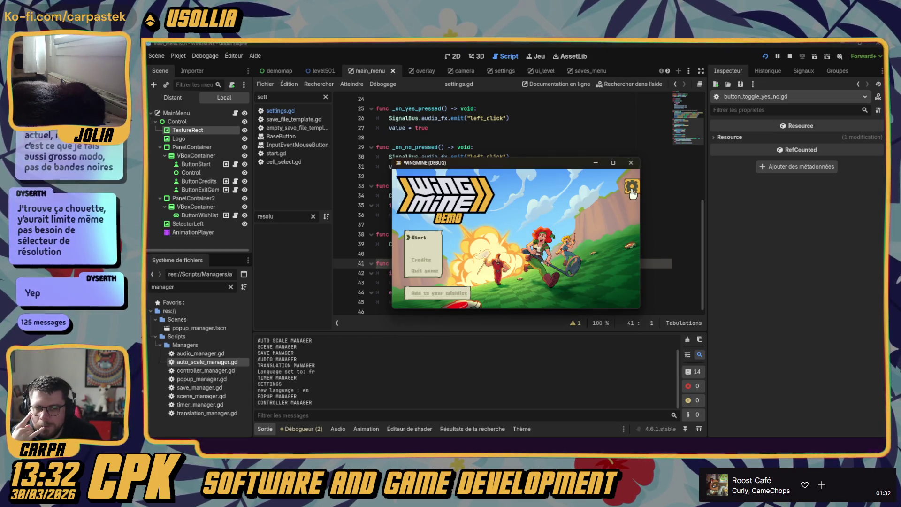
click(628, 207)
click(628, 227)
click(524, 192)
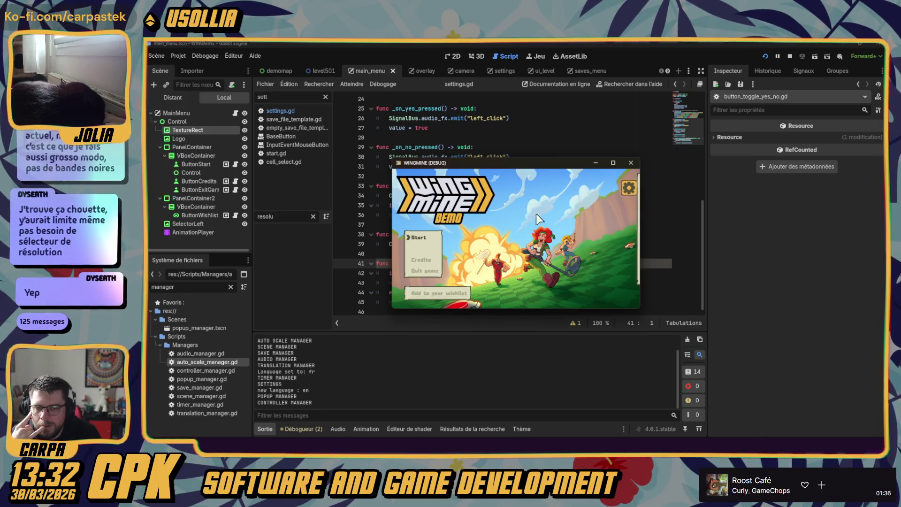
click(630, 163)
click(423, 176)
scroll(399, 239, up, 8)
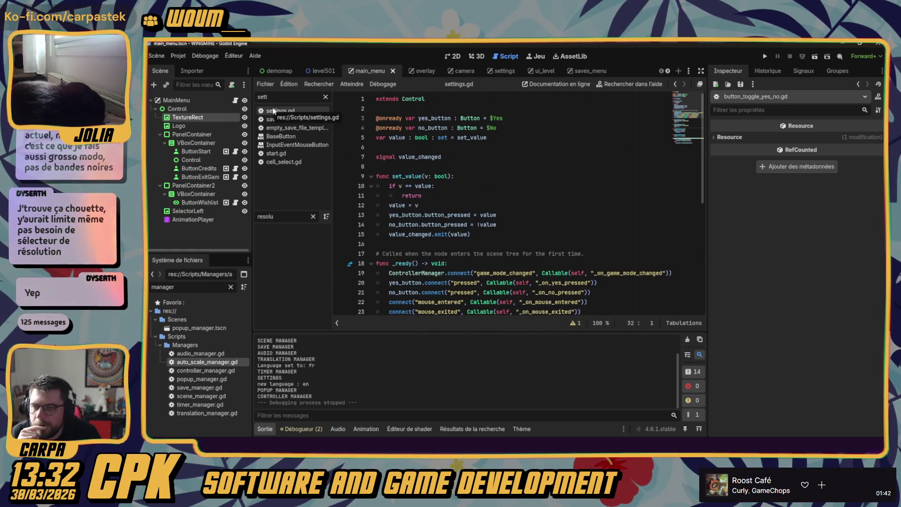
- Open settings.gd, clear the method filter, and visit load_settings and save_settings
click(273, 111)
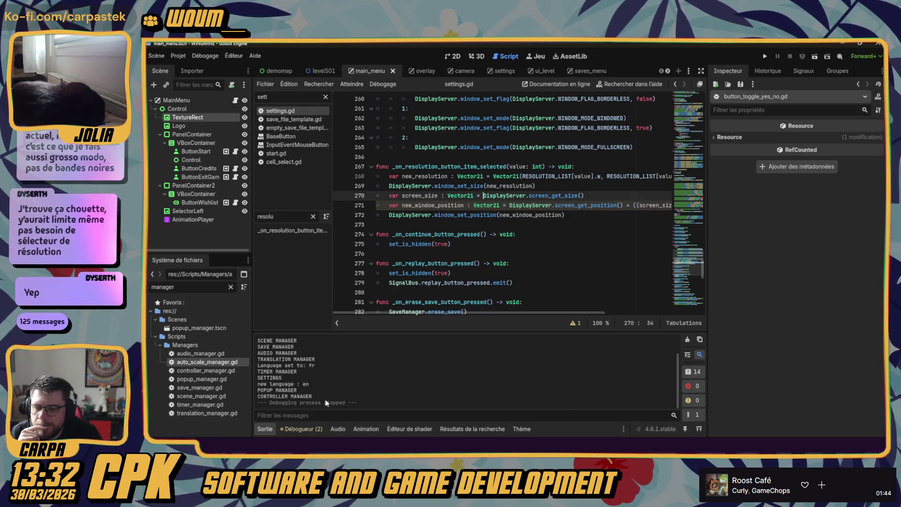
click(313, 216)
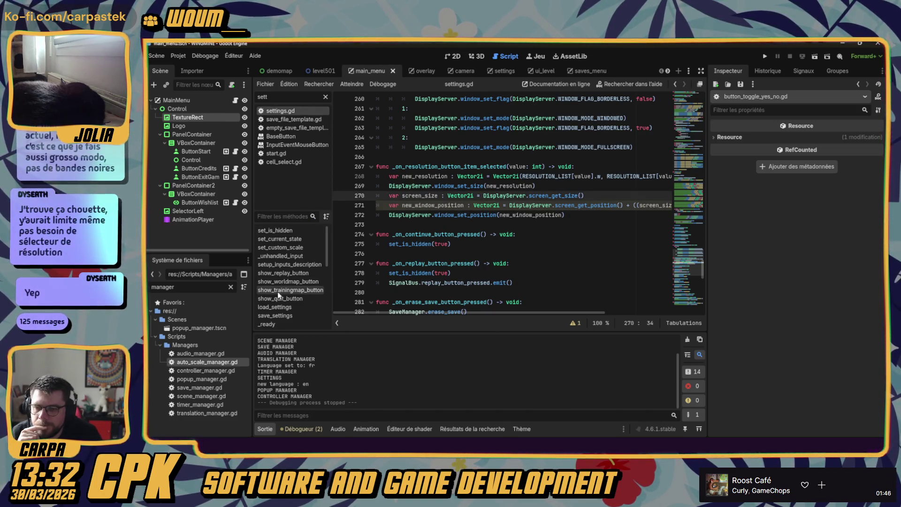
scroll(279, 316, down, 2)
click(278, 272)
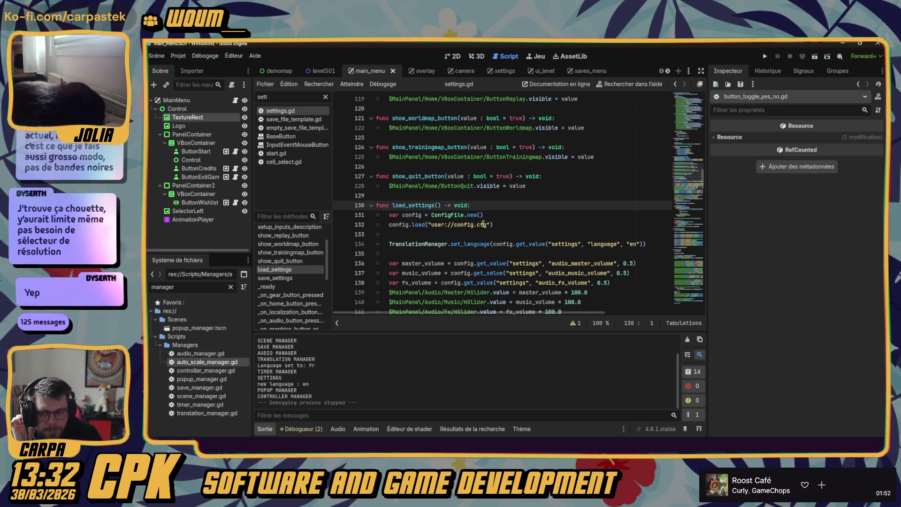
click(282, 279)
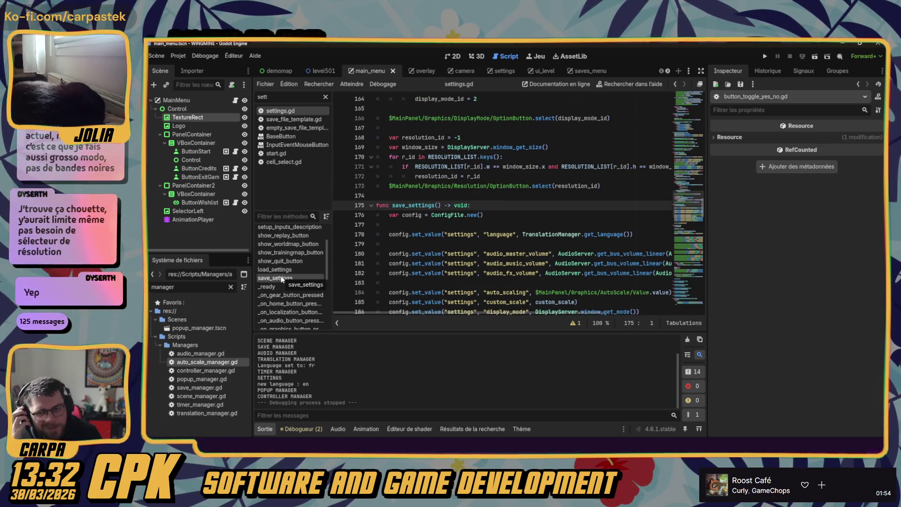
- Search for save_settings and step through matches to its call in set_is_hidden at line 49
double_click(416, 205)
key(ctrl+f)
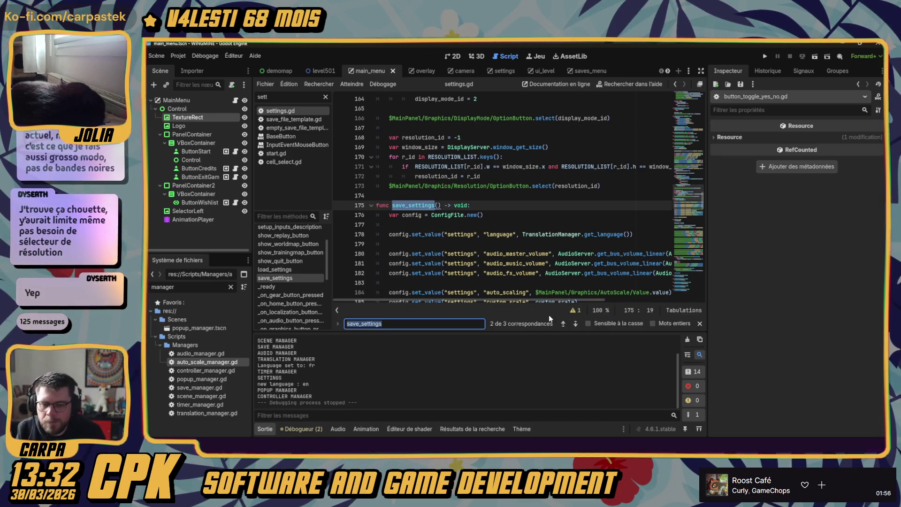
click(575, 323)
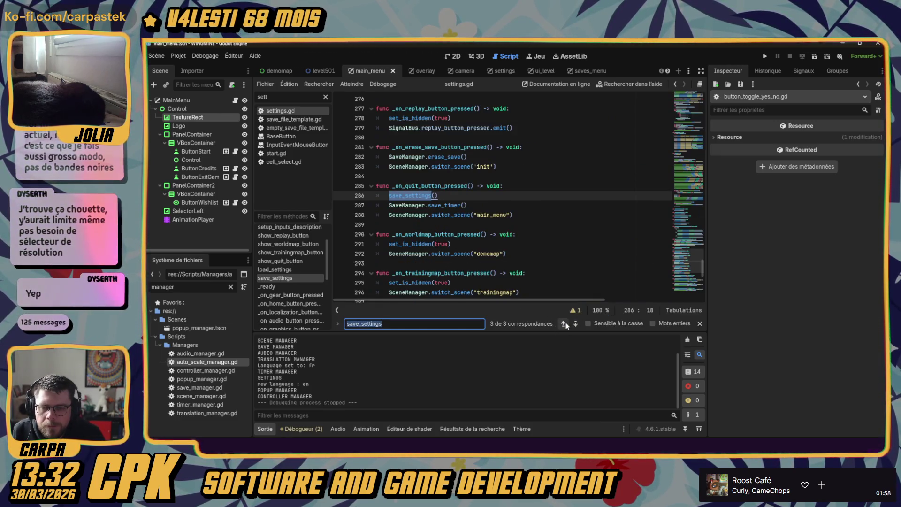
mouse_move(403, 200)
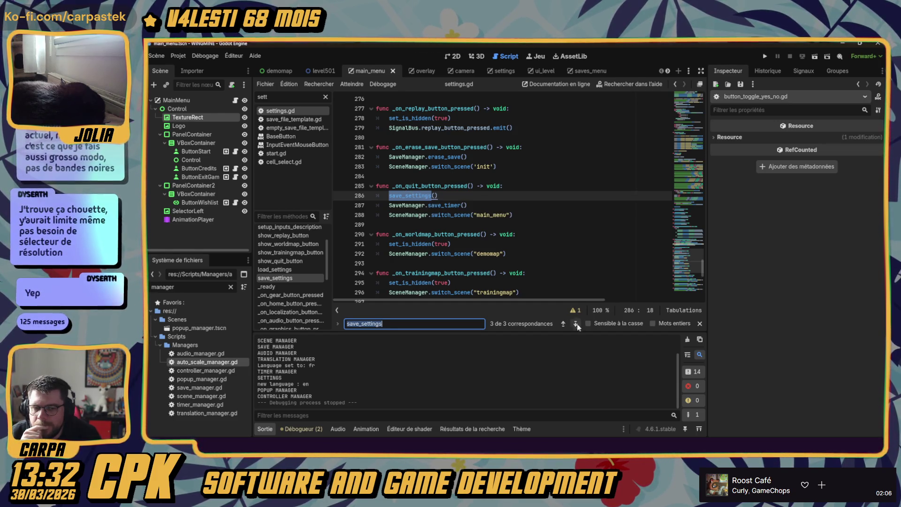
click(575, 324)
scroll(438, 199, up, 2)
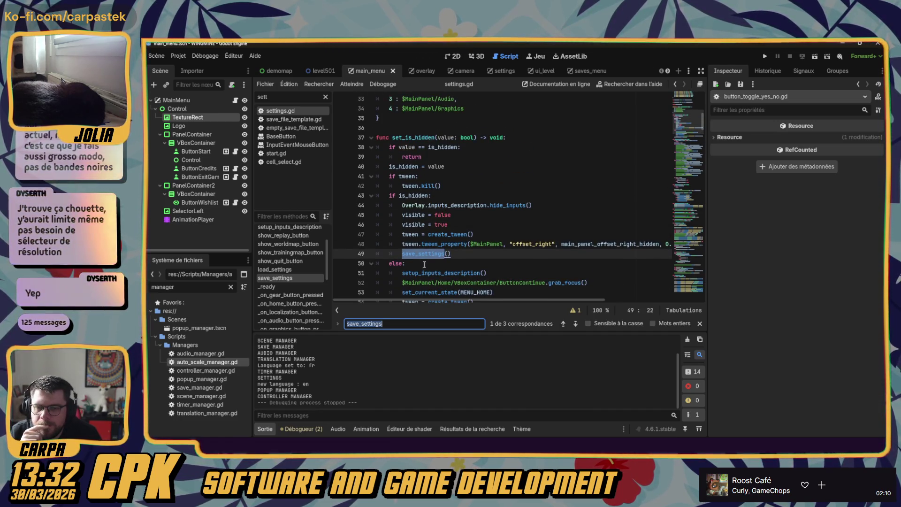
mouse_move(421, 256)
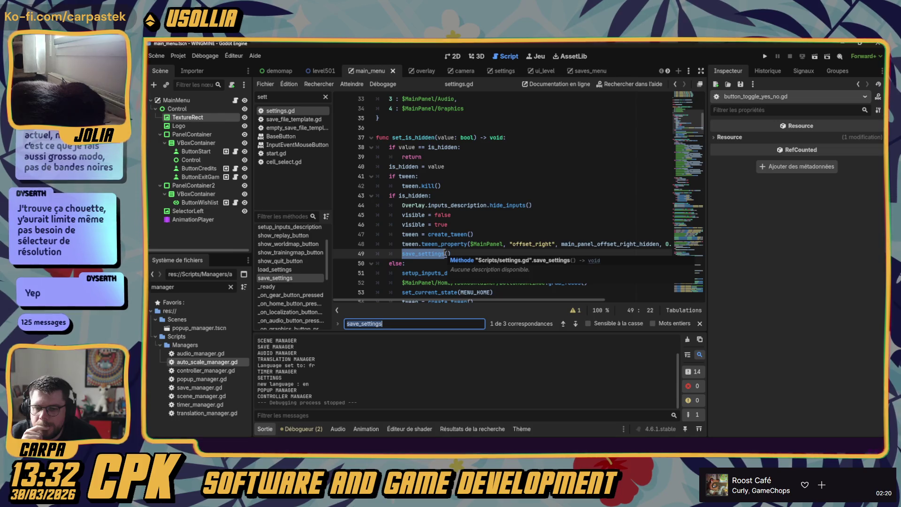
click(474, 234)
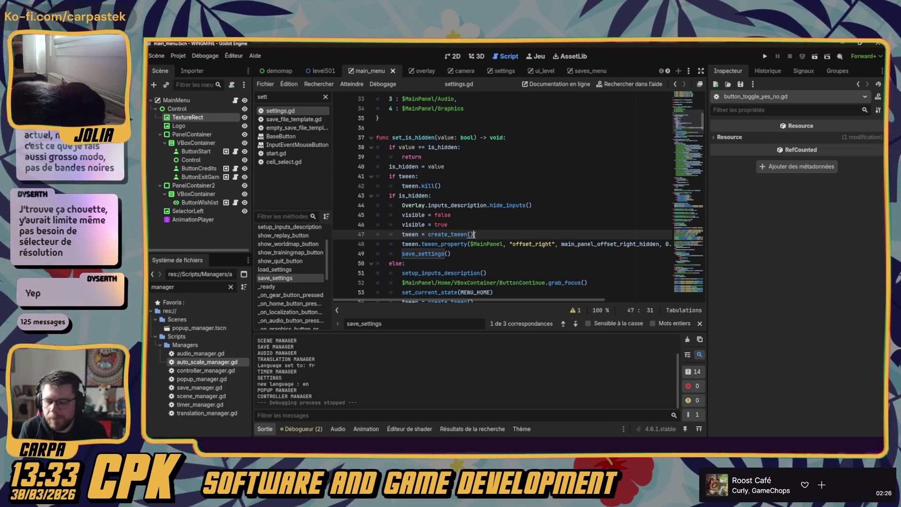
click(765, 57)
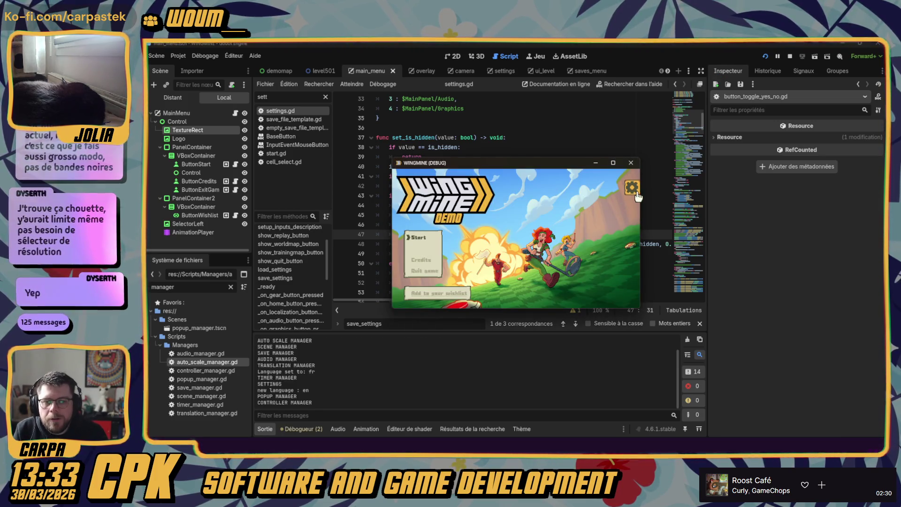
- In the running game, pick a new interface resolution and switch the language to Français
click(632, 187)
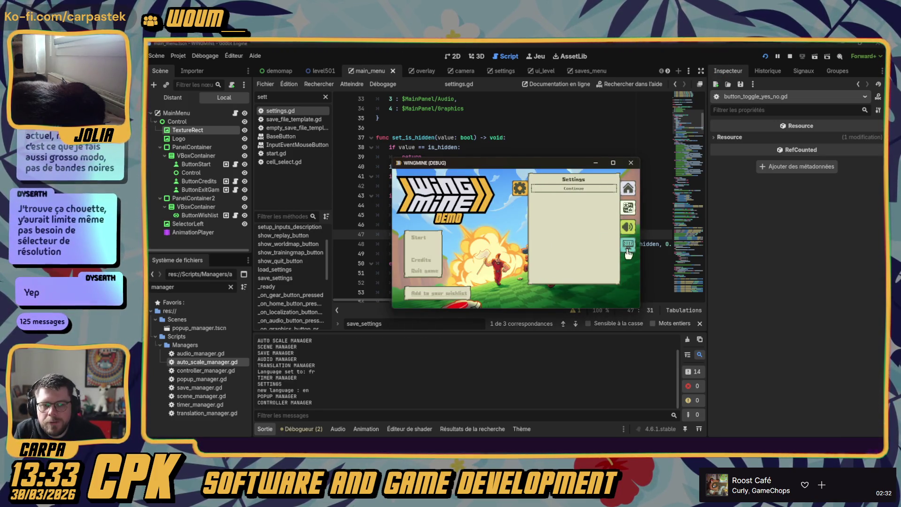
click(628, 245)
click(596, 197)
click(595, 213)
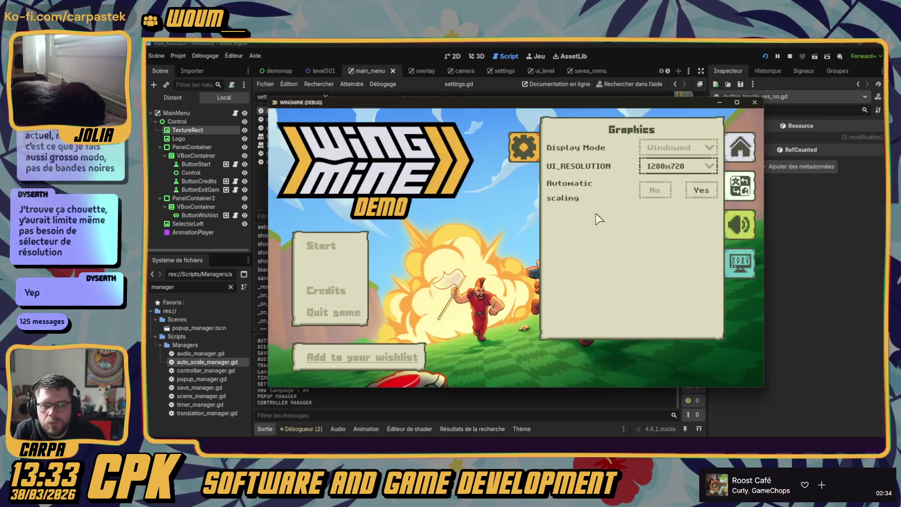
click(740, 185)
click(628, 168)
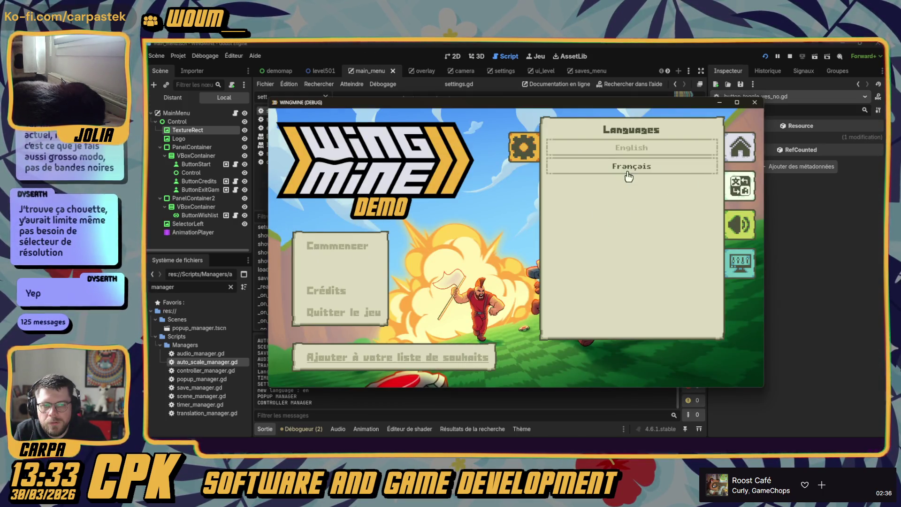
- Open Graphiques, check the Affichage display modes keeping Fenêtré, then close the game
click(739, 224)
click(738, 261)
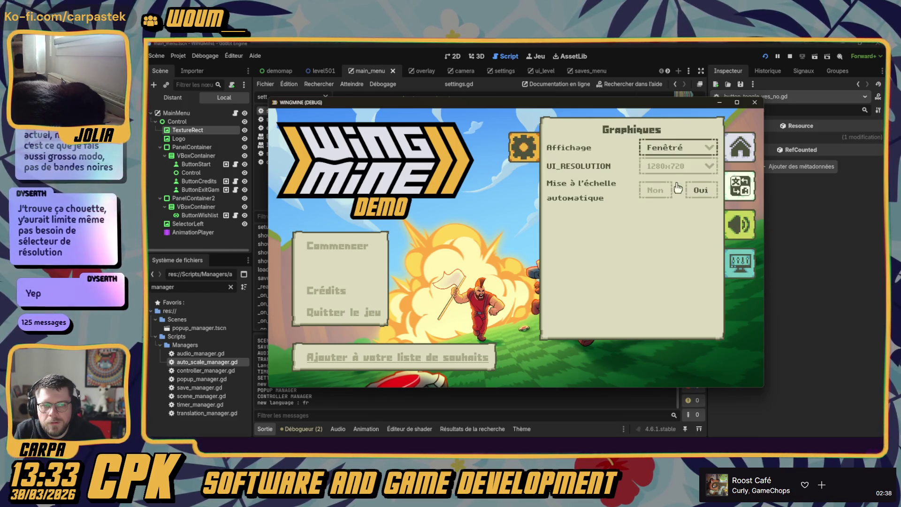
click(663, 149)
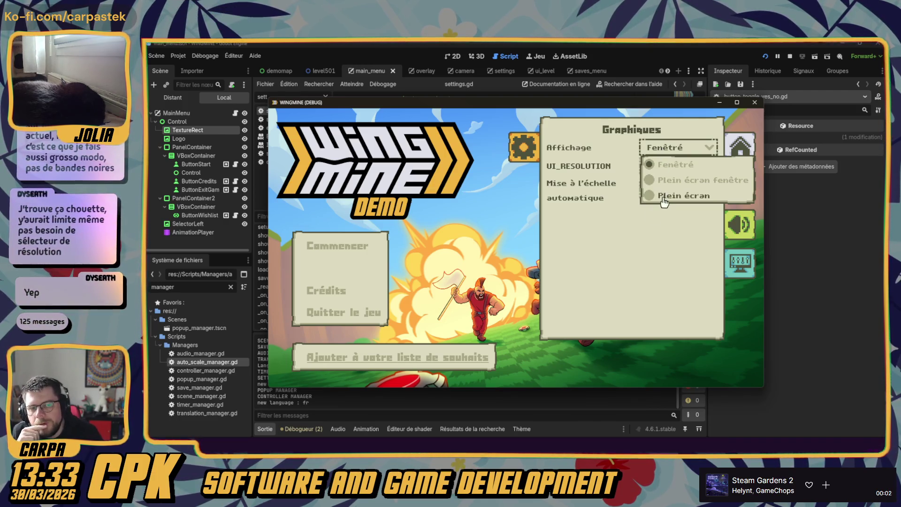
click(604, 232)
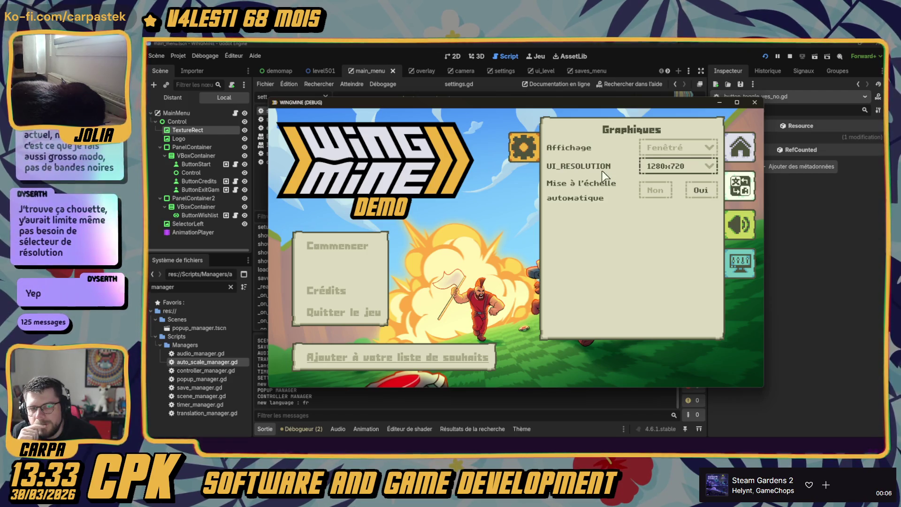
click(755, 102)
click(505, 199)
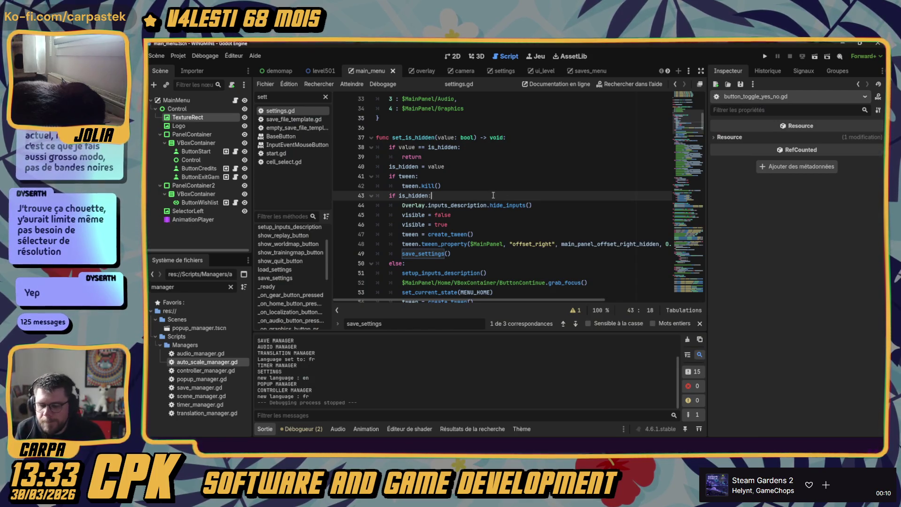
- Jump to _on_display_mode_button_item_selected in settings.gd
scroll(494, 191, up, 10)
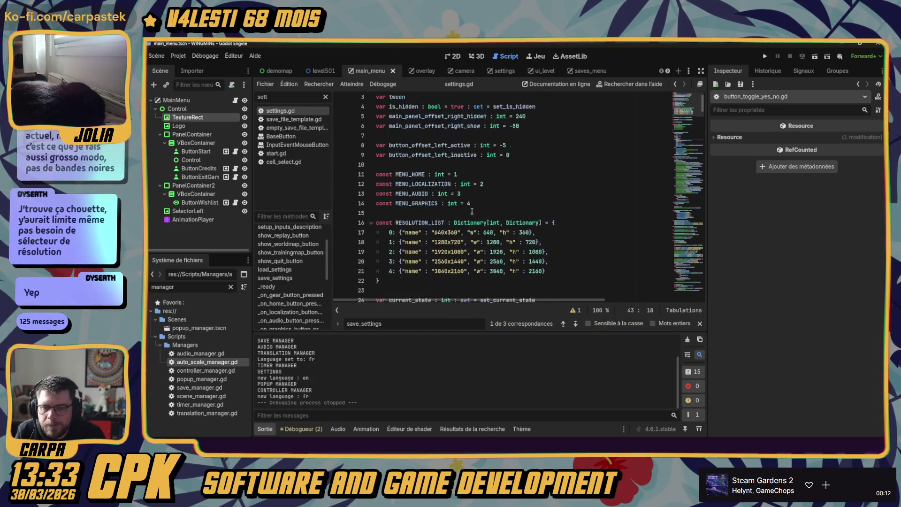
scroll(473, 211, down, 10)
scroll(290, 281, down, 5)
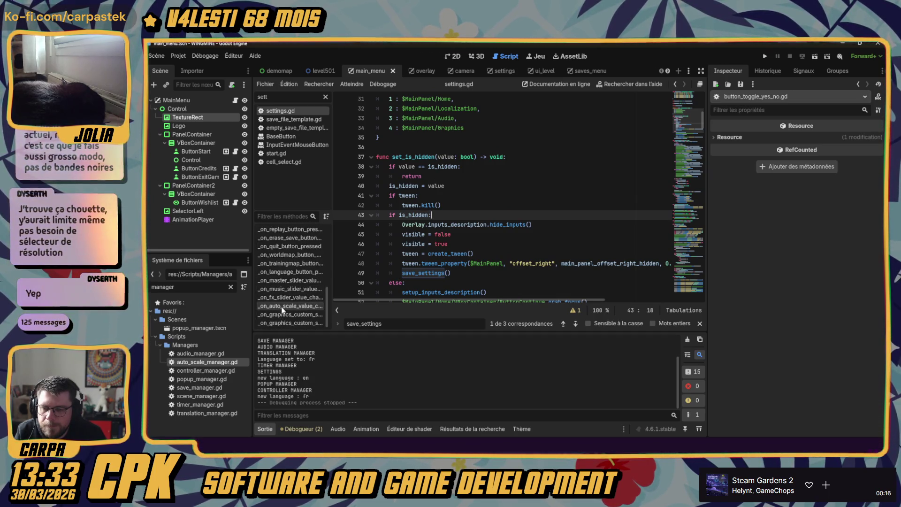
scroll(289, 291, up, 1)
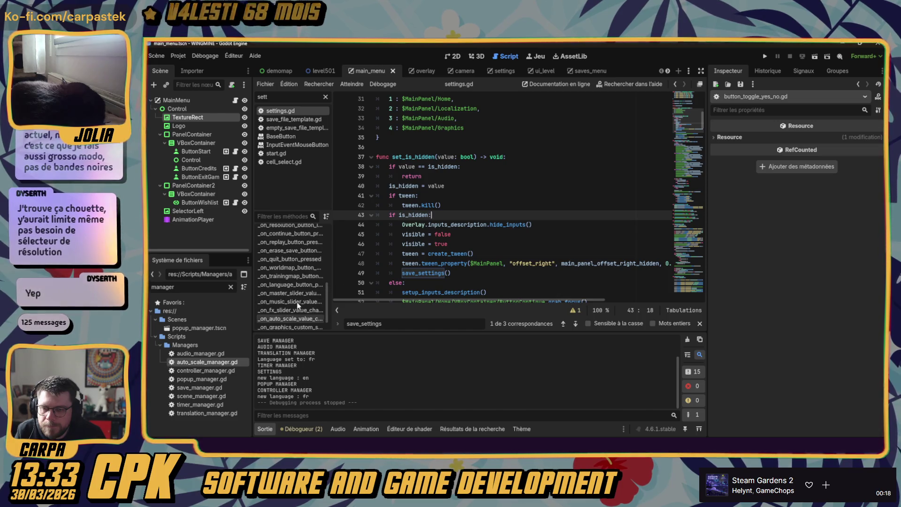
scroll(281, 271, up, 2)
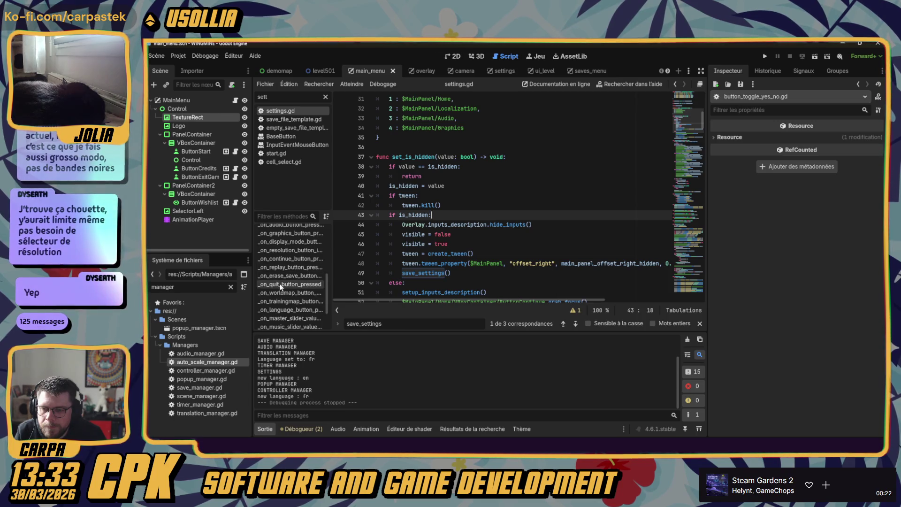
scroll(280, 272, up, 1)
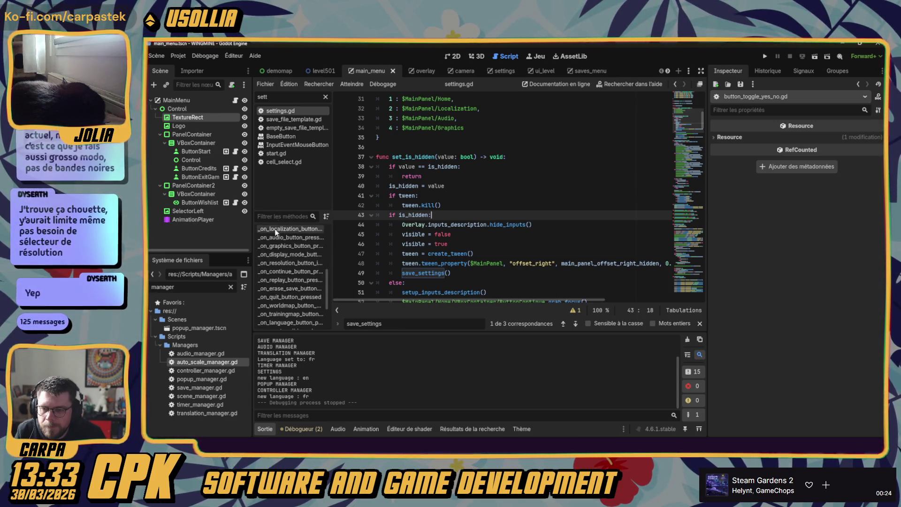
click(281, 254)
- Insert a blank line 261 after the borderless flag in the windowed case, then show the settings scene
click(435, 207)
scroll(434, 207, down, 1)
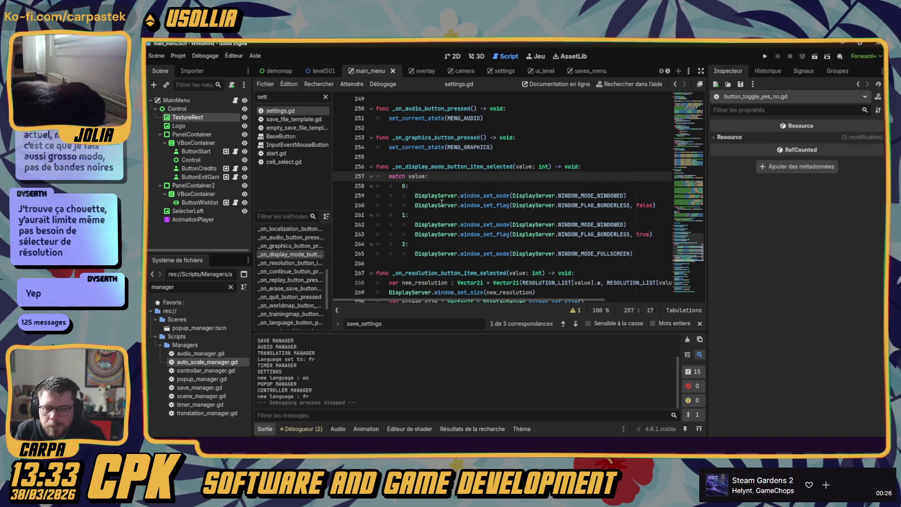
click(567, 217)
click(613, 199)
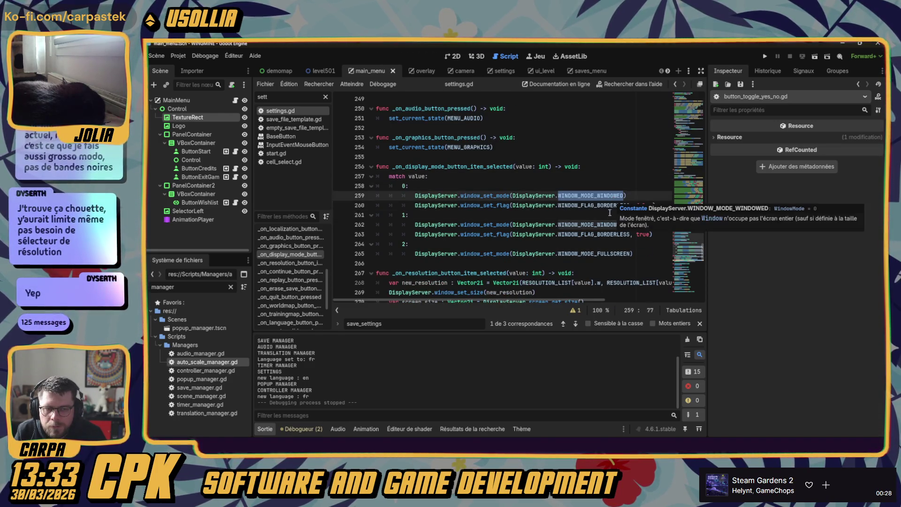
key(Down)
key(Down)
click(664, 205)
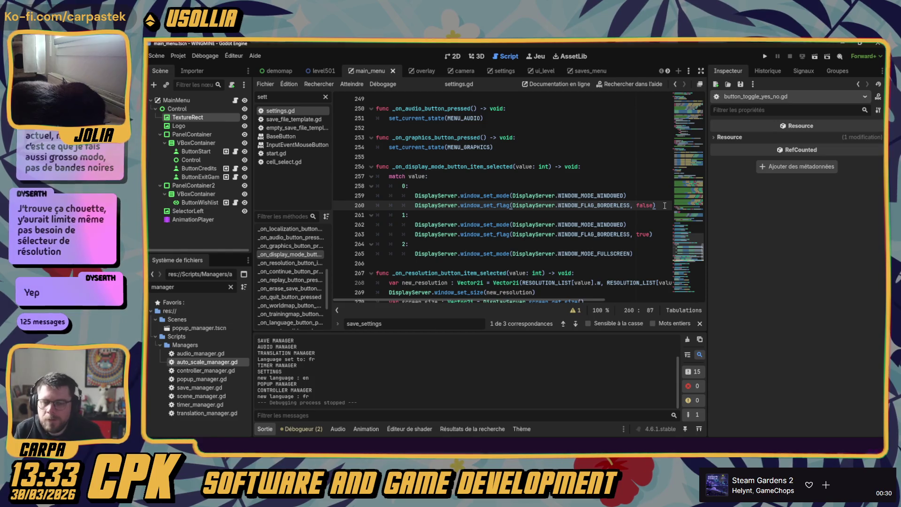
key(Return)
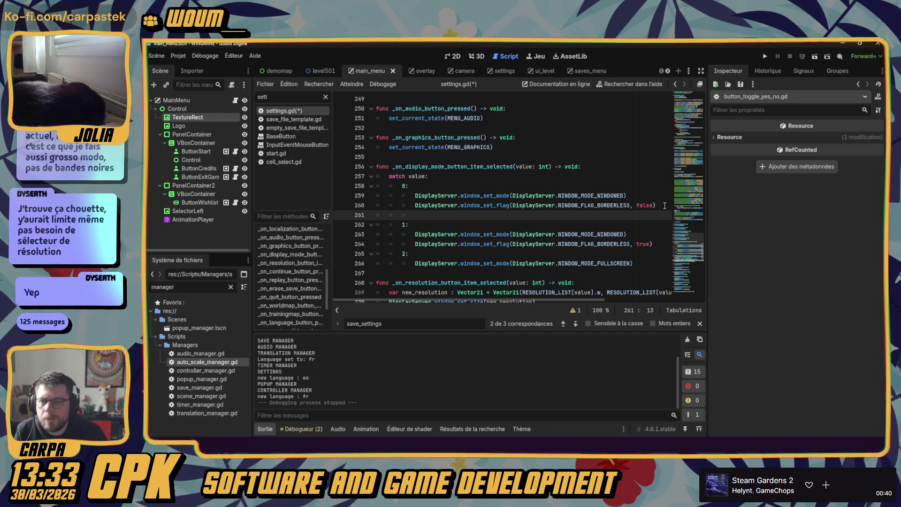
click(497, 71)
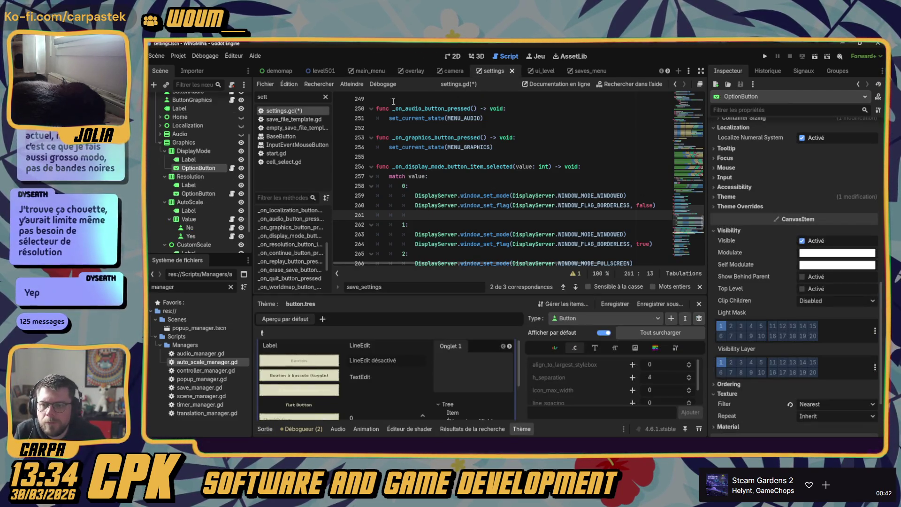
- Write '$MainPanel/Graphics/Resolution.visible = false' on the new line and select it
click(189, 177)
text($)
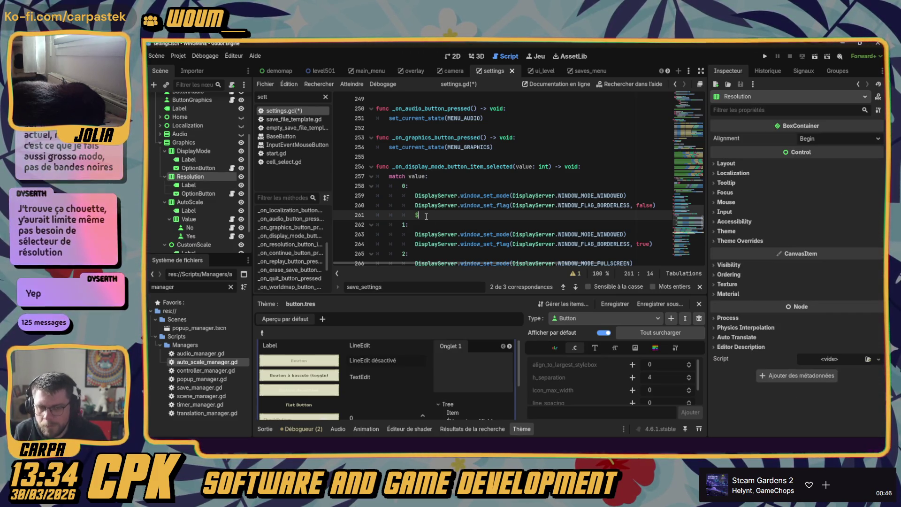
text(Re)
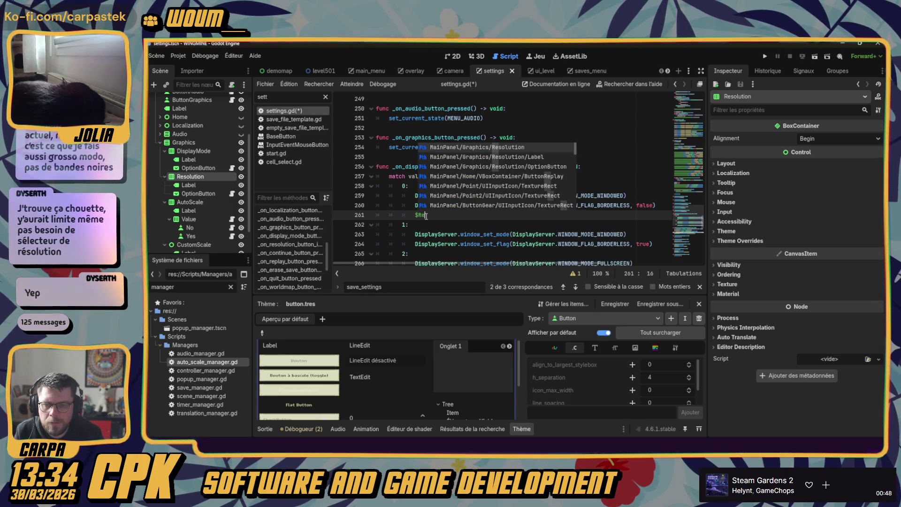
text(s)
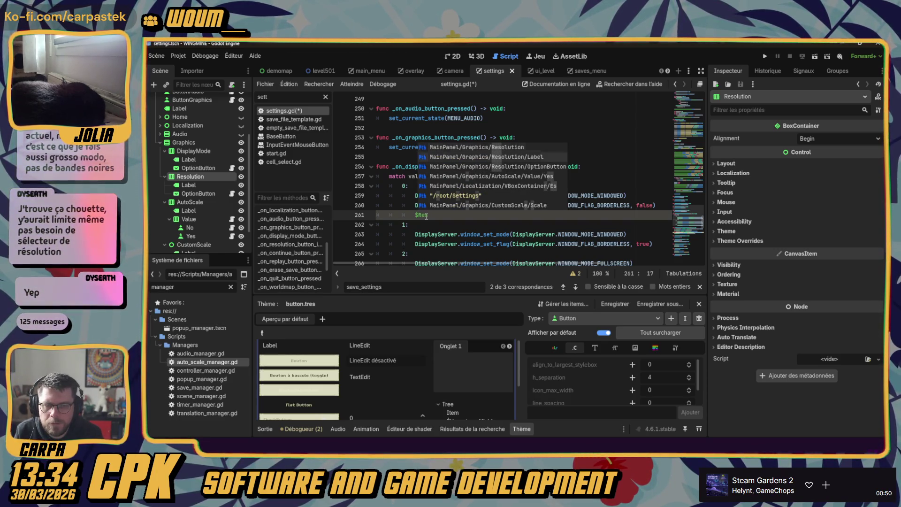
key(Return)
text(.v)
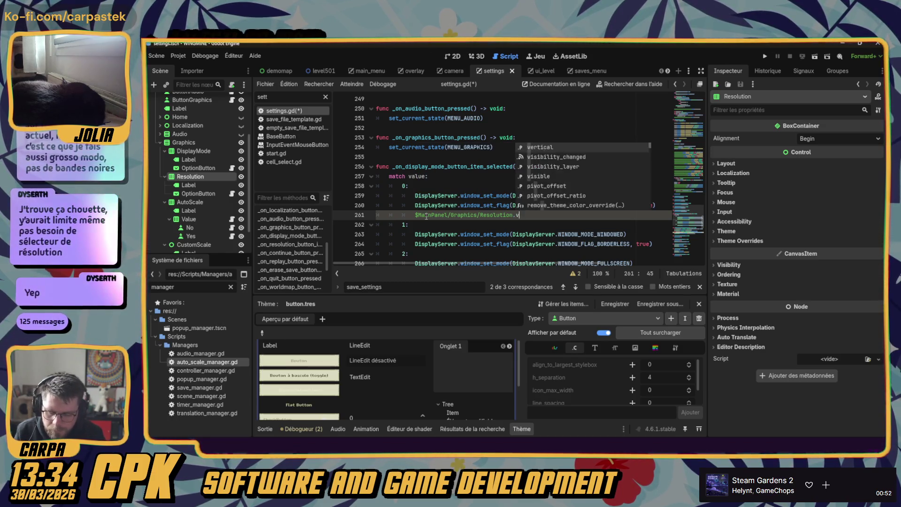
text(isible = false)
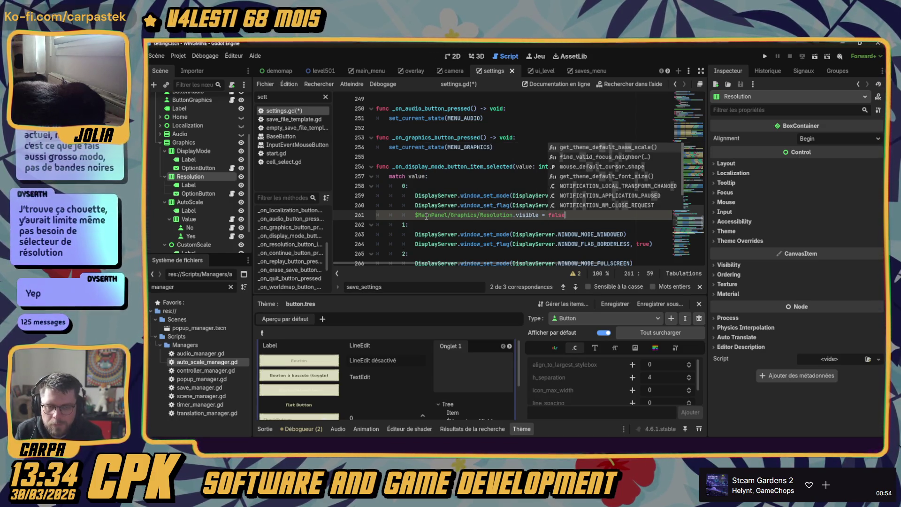
key(shift+Home)
key(shift+Home)
key(ctrl+c)
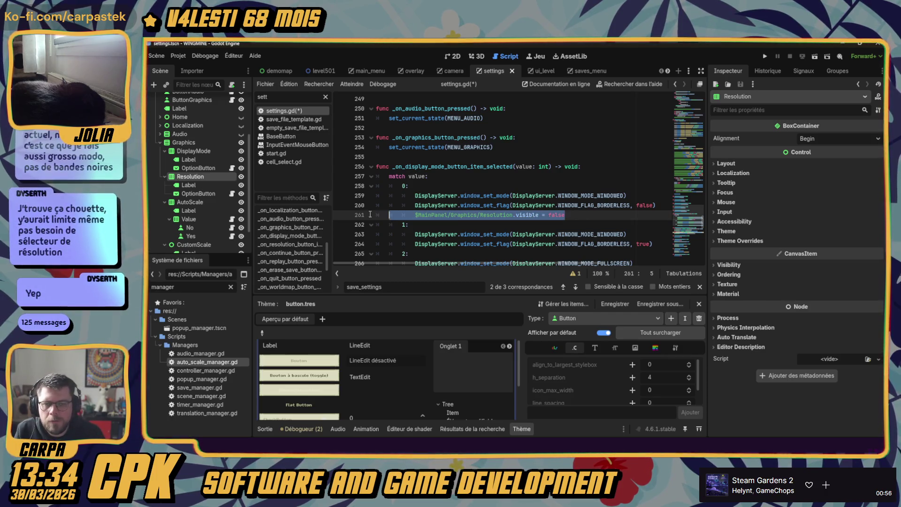
- Paste the Resolution visibility line into the borderless and fullscreen cases with corrected indentation
scroll(623, 223, down, 1)
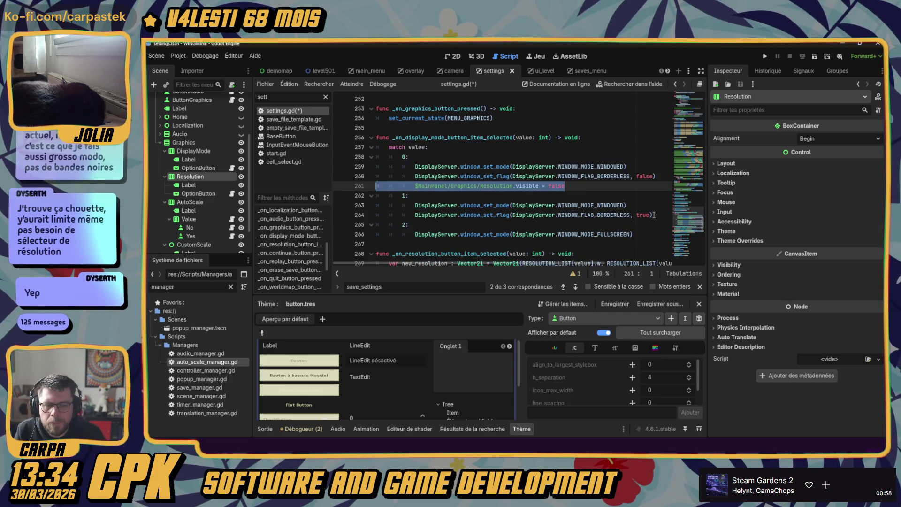
click(658, 214)
key(Return)
key(ctrl+v)
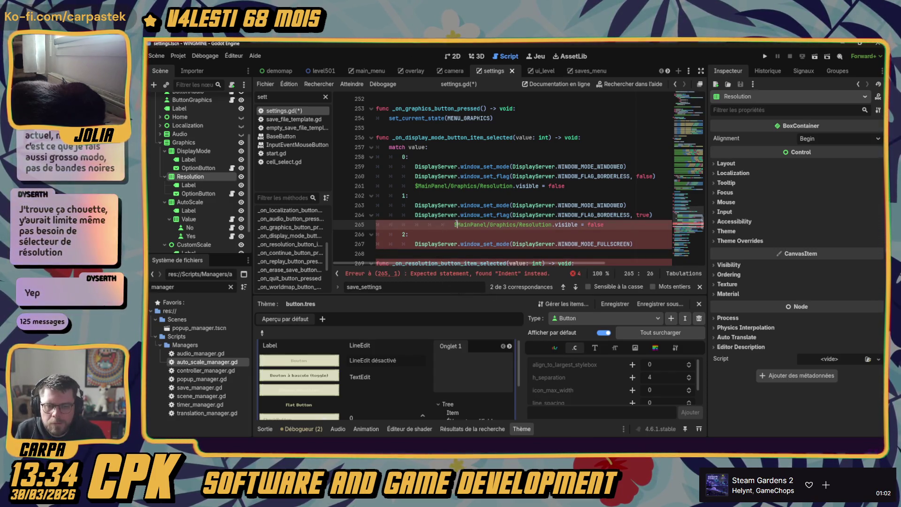
key(BackSpace)
key(BackSpace)
key(BackSpace)
click(646, 242)
key(Return)
key(ctrl+v)
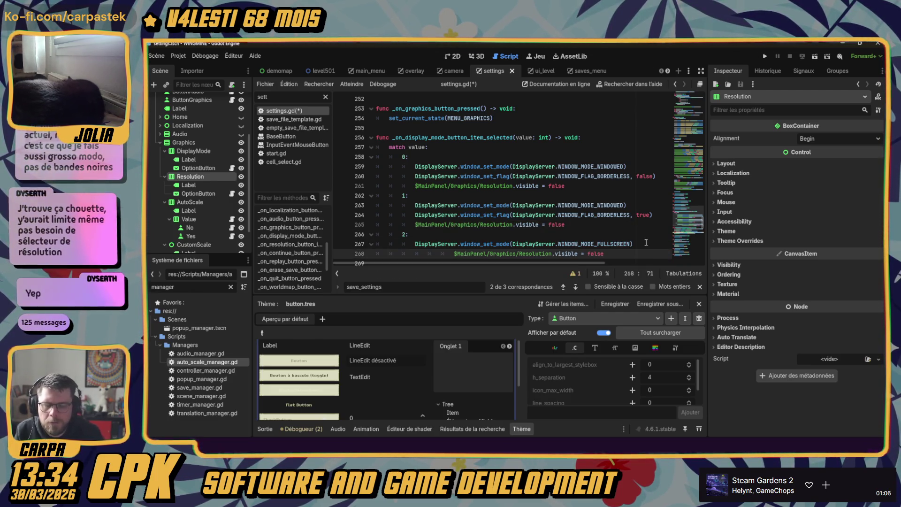
key(BackSpace)
key(BackSpace)
key(BackSpace)
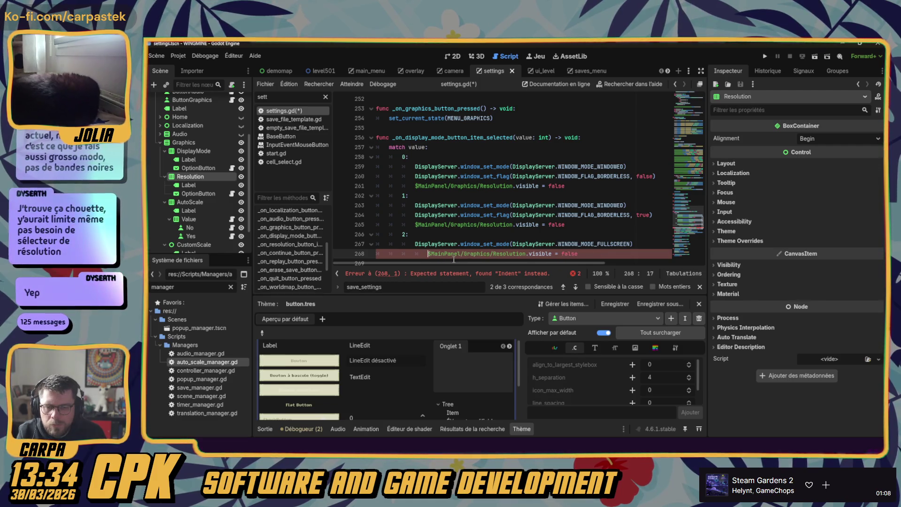
- Change false to true in the borderless and windowed cases so Resolution shows there
double_click(555, 225)
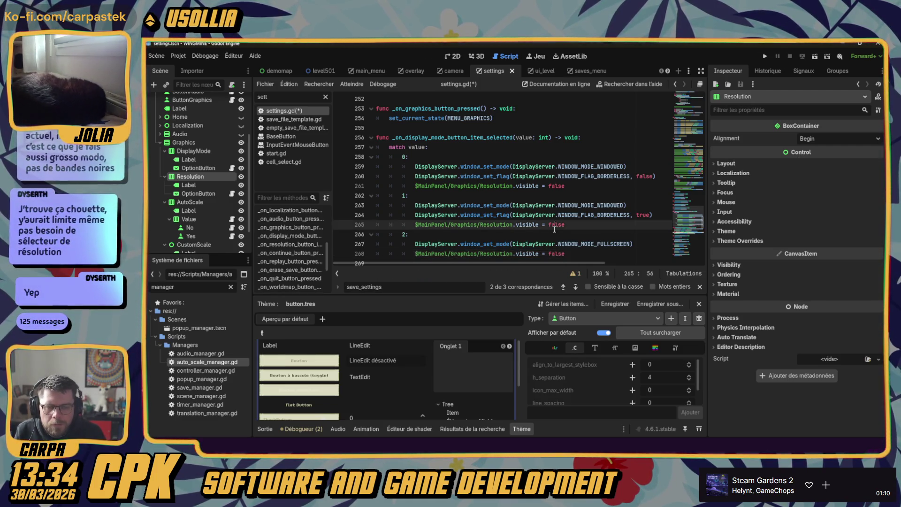
text(true)
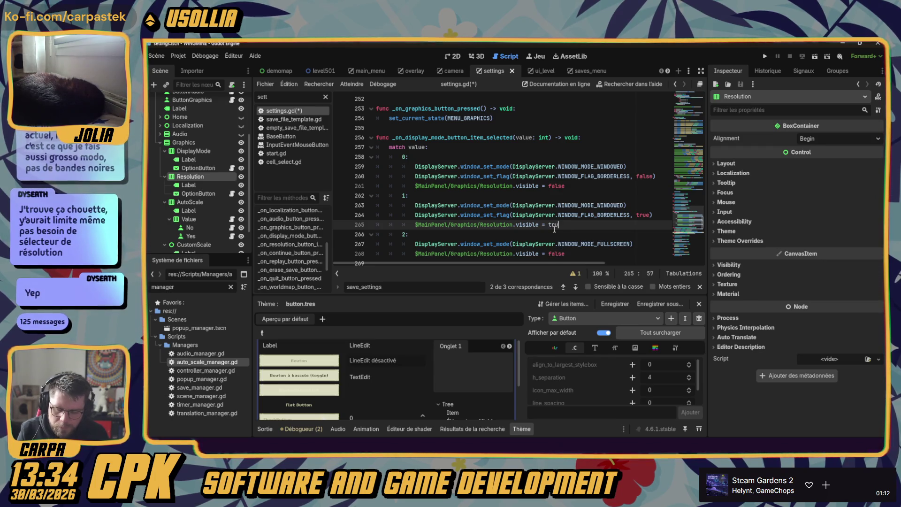
double_click(566, 186)
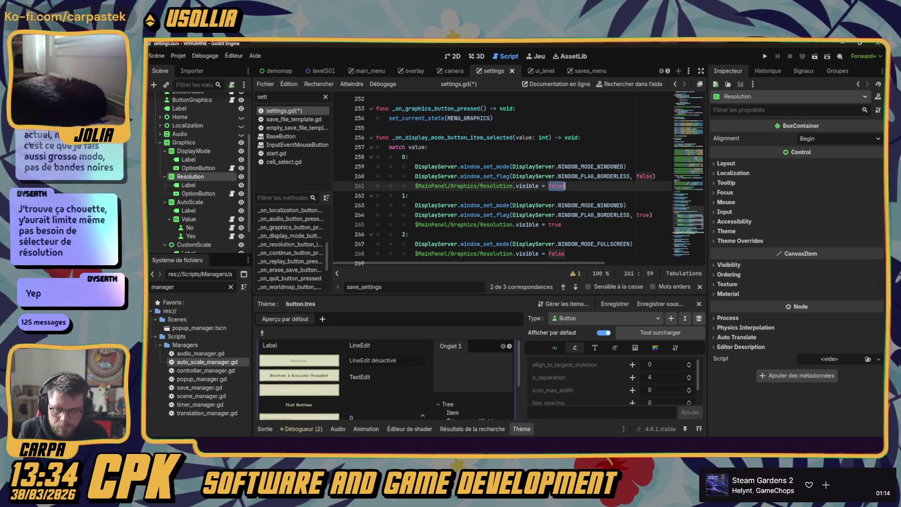
text(t)
text(e)
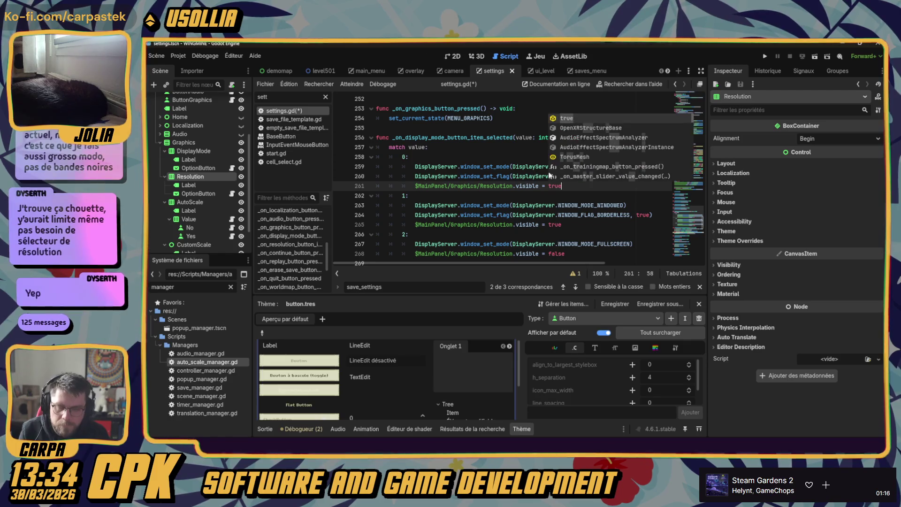
click(537, 157)
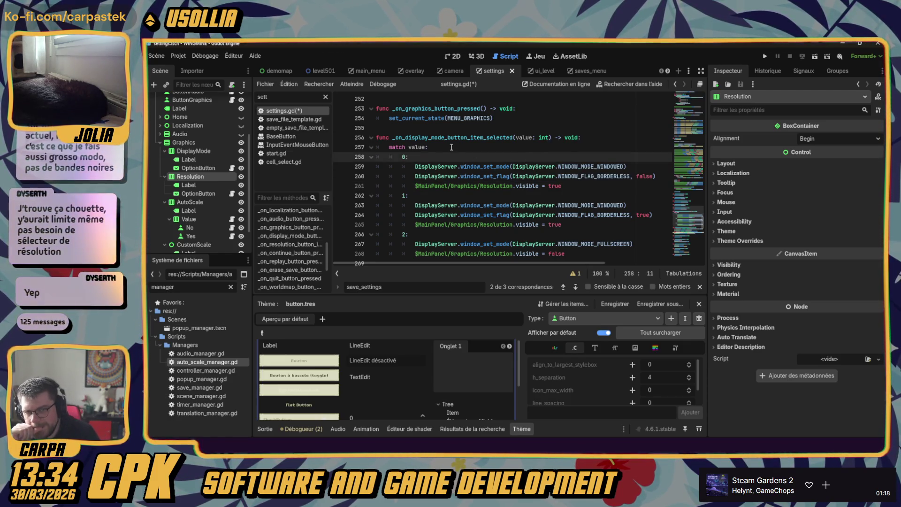
- Select the windowed case's '$MainPanel/Graphics/Resolution.visible = true' line for copying
click(451, 147)
click(439, 186)
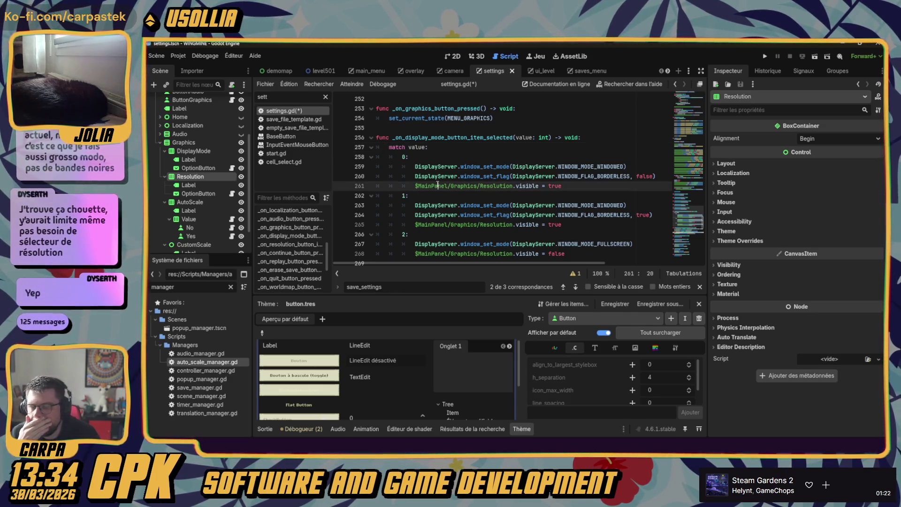
drag(412, 185, 574, 183)
key(ctrl+c)
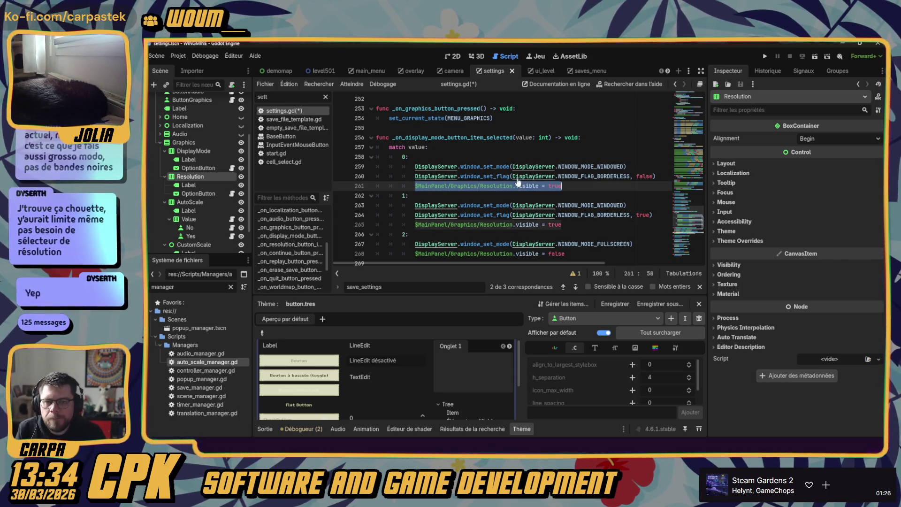
scroll(283, 245, down, 3)
scroll(283, 244, up, 5)
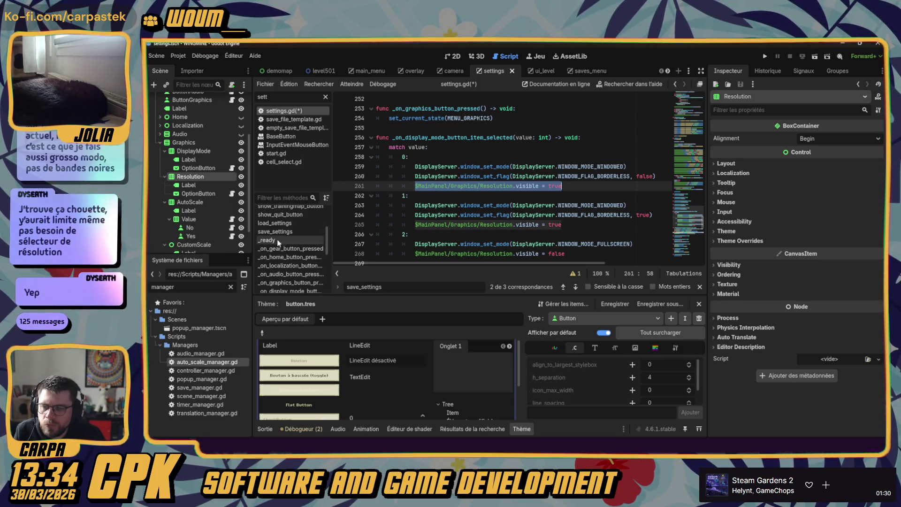
click(274, 222)
- Review load_settings' CustomScale and display_mode_id code and the WINDOW_FLAG_BORDERLESS docs
scroll(495, 182, down, 7)
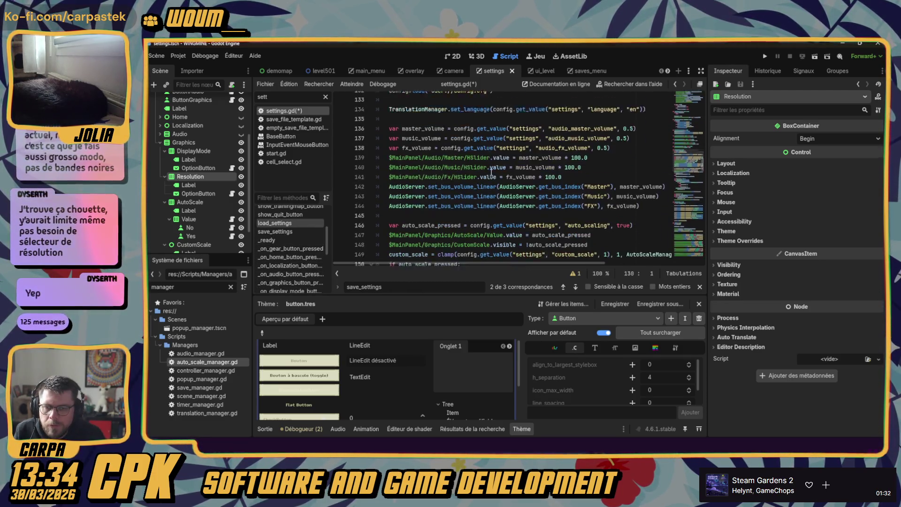
click(400, 137)
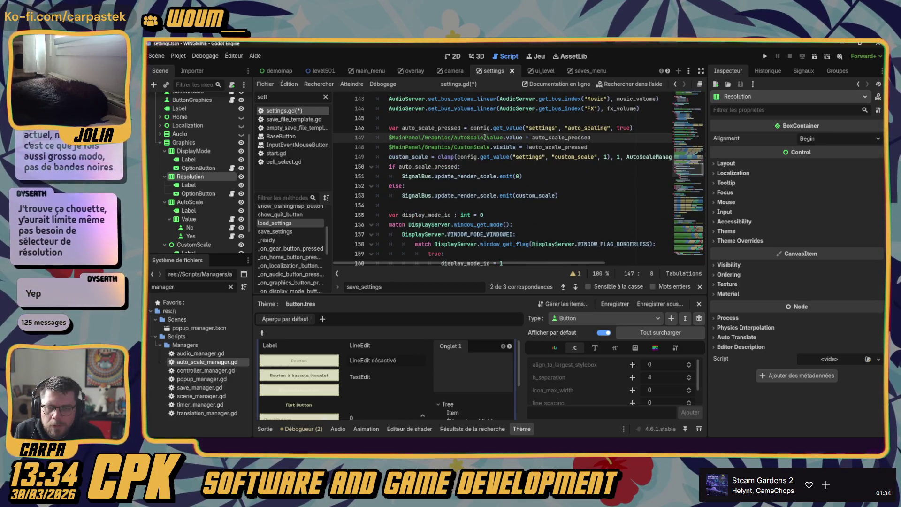
double_click(469, 147)
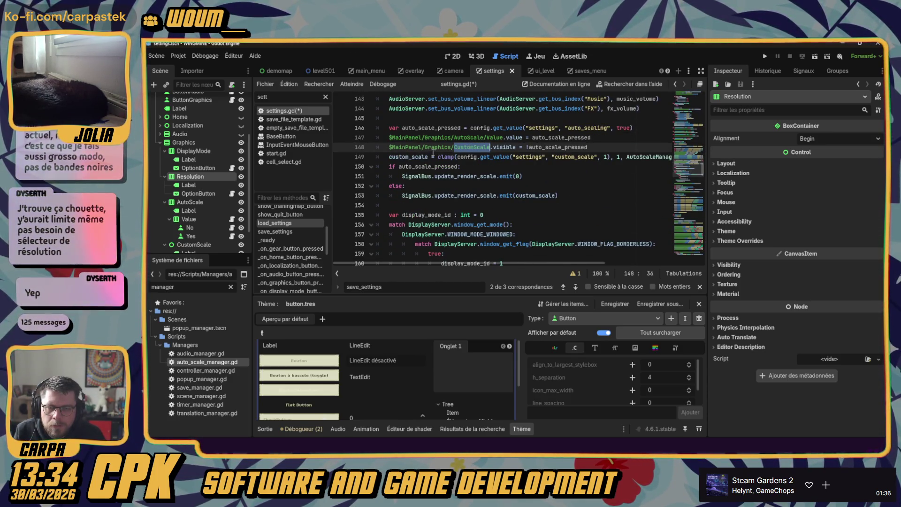
scroll(433, 167, down, 2)
double_click(416, 157)
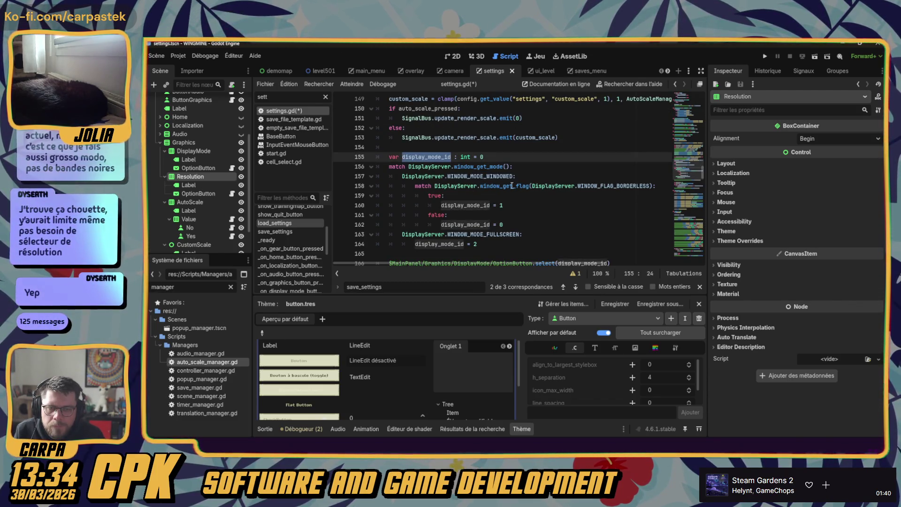
double_click(604, 187)
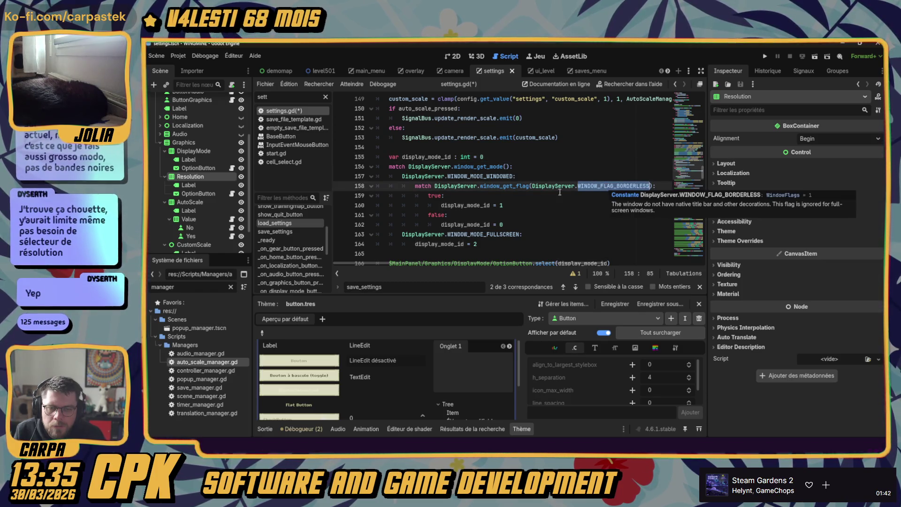
- Paste the Resolution visibility line at the end of the fullscreen branch
click(453, 236)
scroll(470, 225, down, 1)
click(502, 224)
click(503, 218)
key(Return)
key(ctrl+v)
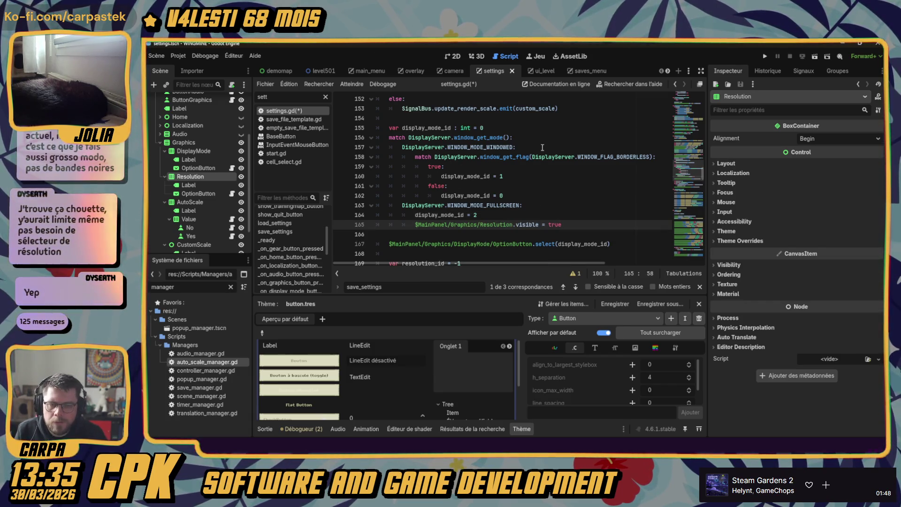
- Add Resolution.visible = true under the windowed case, set the fullscreen line to false, and run
click(542, 147)
key(Return)
key(ctrl+v)
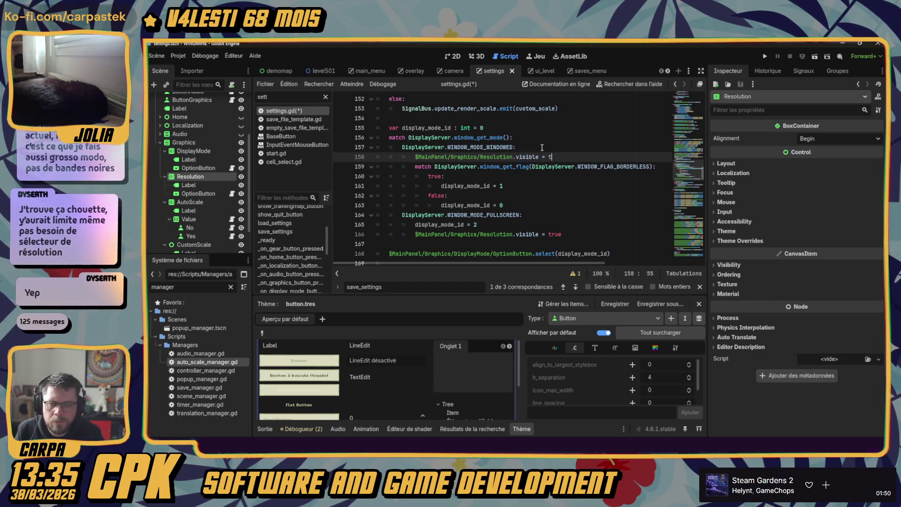
text(true)
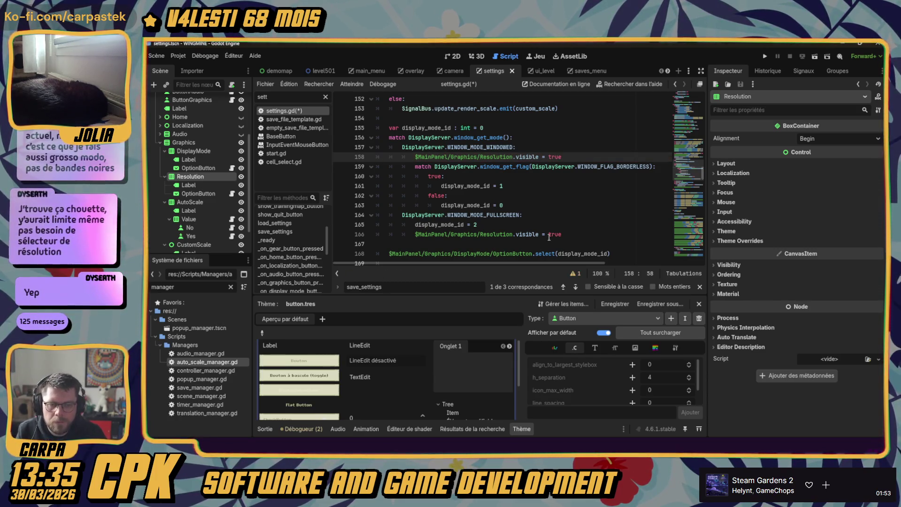
double_click(550, 234)
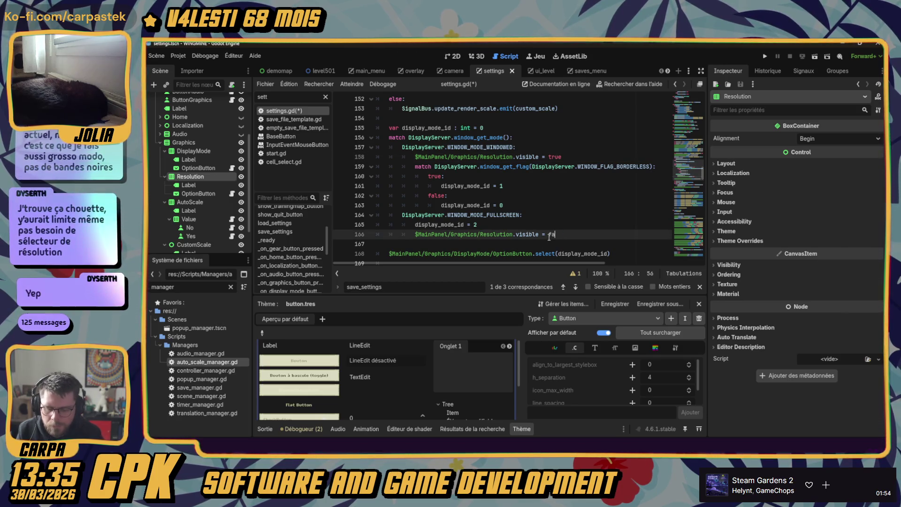
text(false)
key(F5)
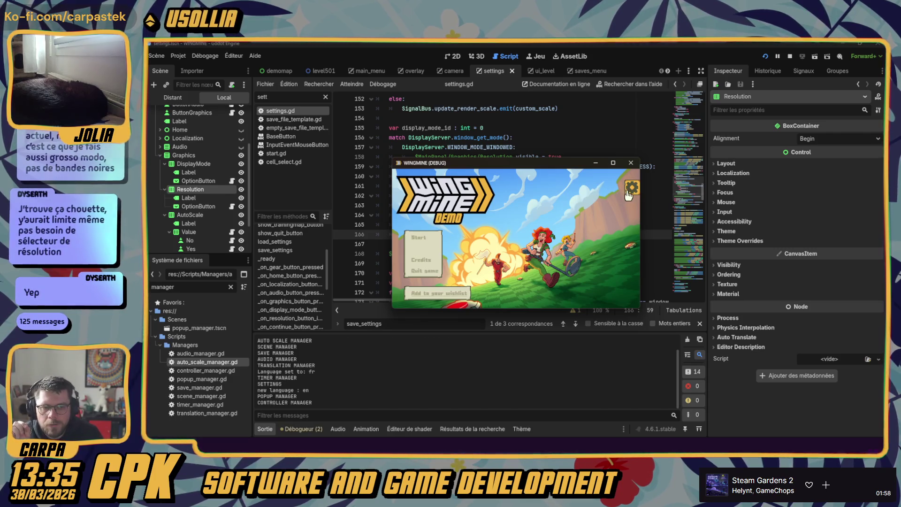
- In the game's Graphics settings, switch Display Mode to Fullscreen, then back to Windowed
click(628, 227)
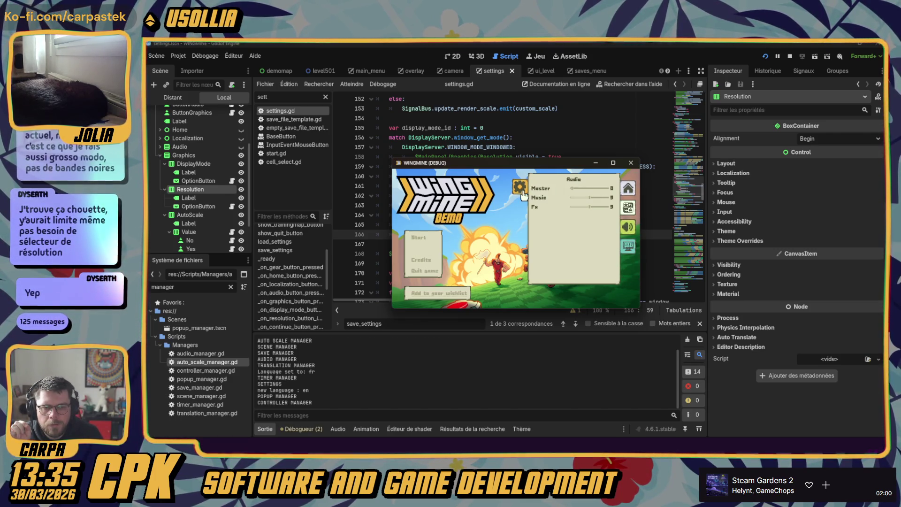
click(628, 245)
click(595, 188)
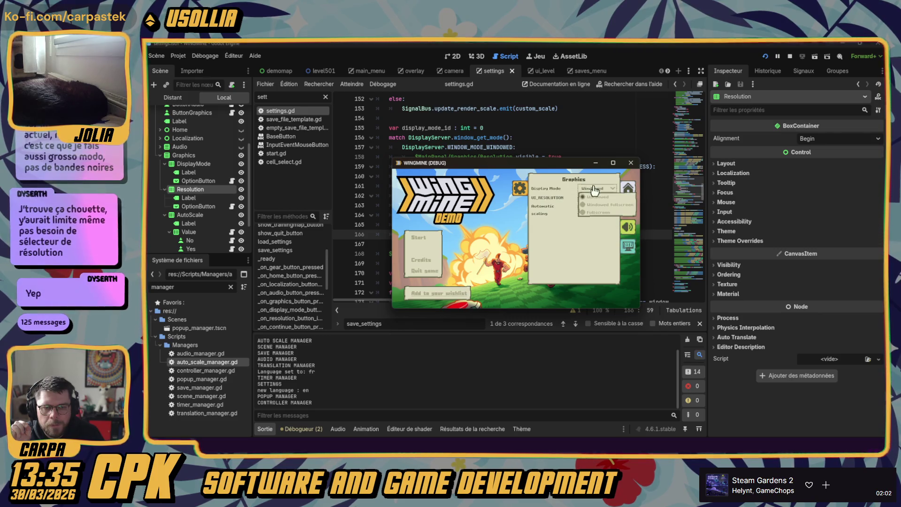
click(594, 213)
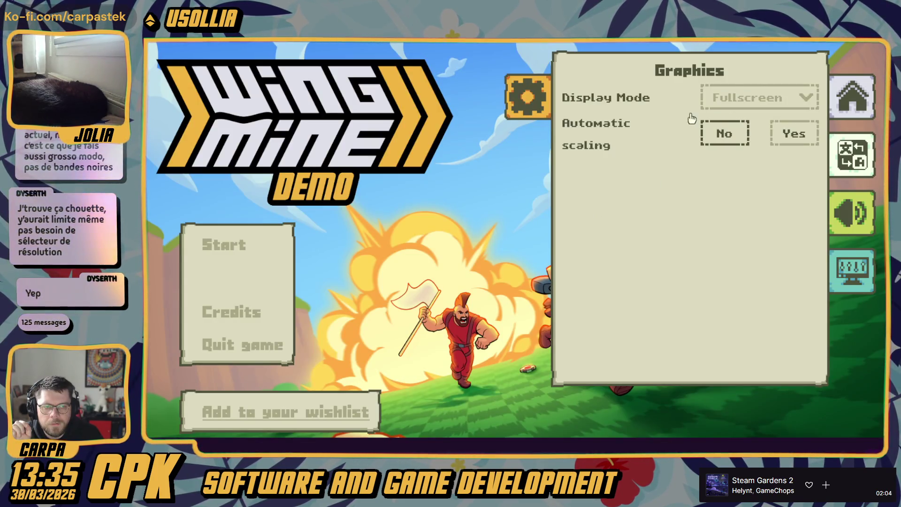
click(771, 108)
click(618, 158)
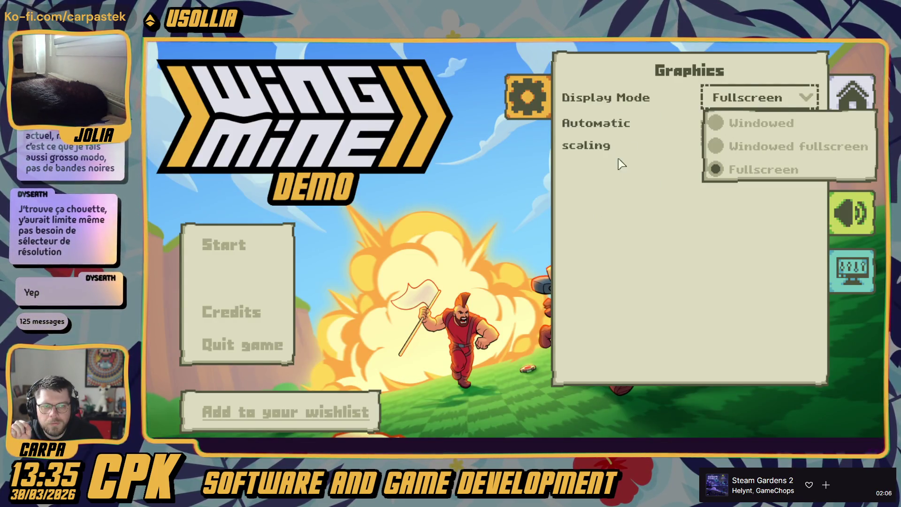
click(739, 99)
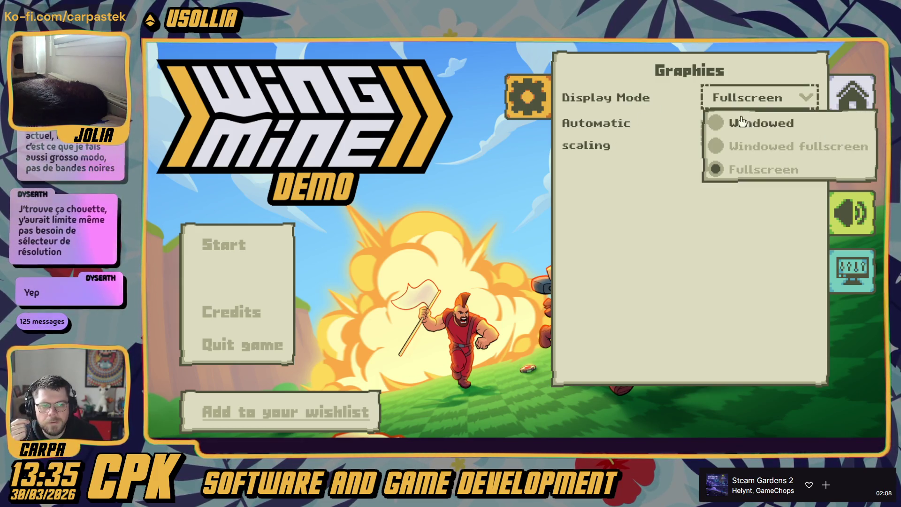
click(734, 120)
- Toggle UI_RESOLUTION between 1280x720 and 1920x1080, ending at 1280x720, then close and reopen settings
click(599, 203)
click(590, 214)
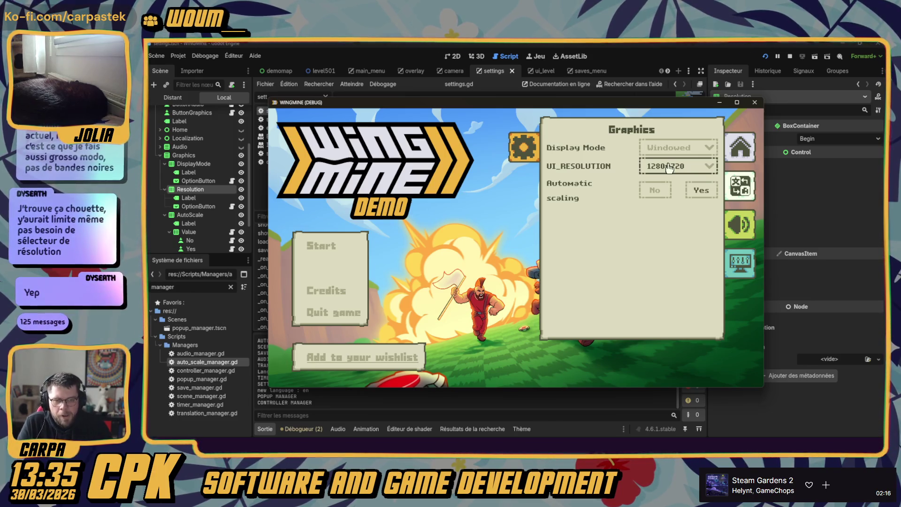
click(668, 168)
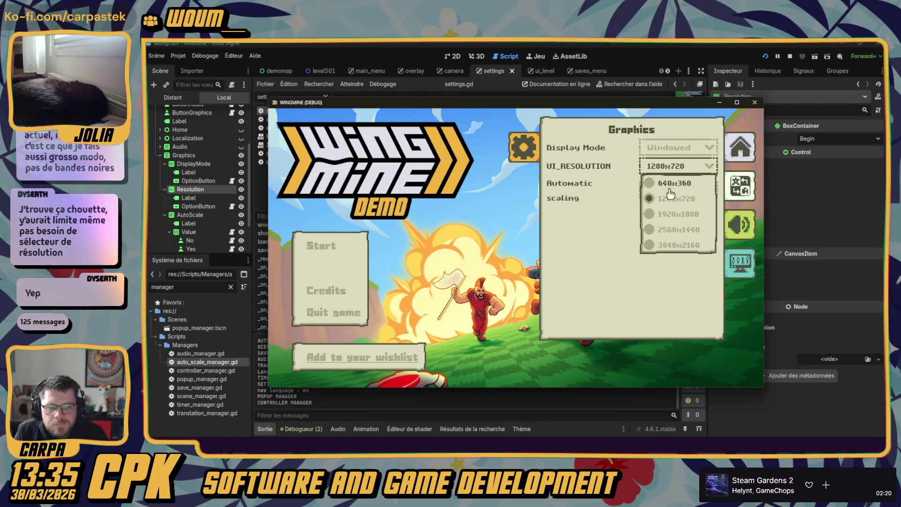
click(669, 216)
click(709, 133)
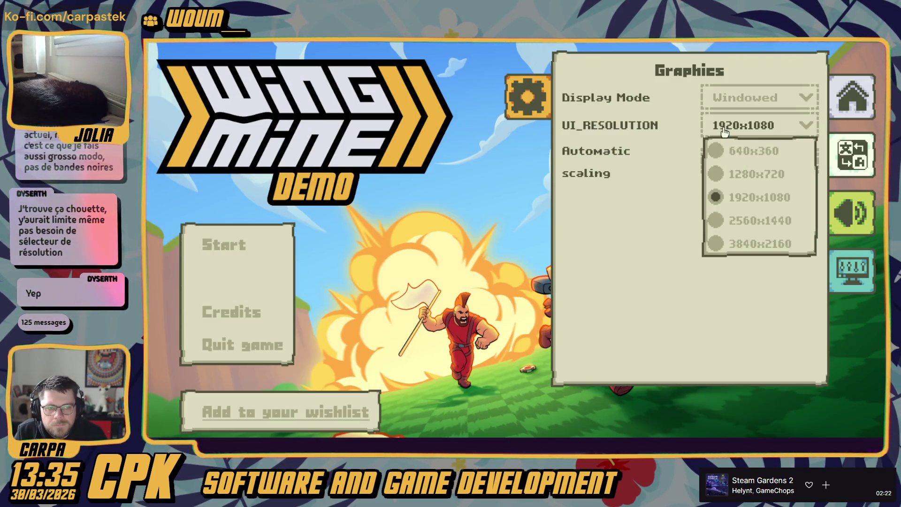
click(732, 173)
click(656, 171)
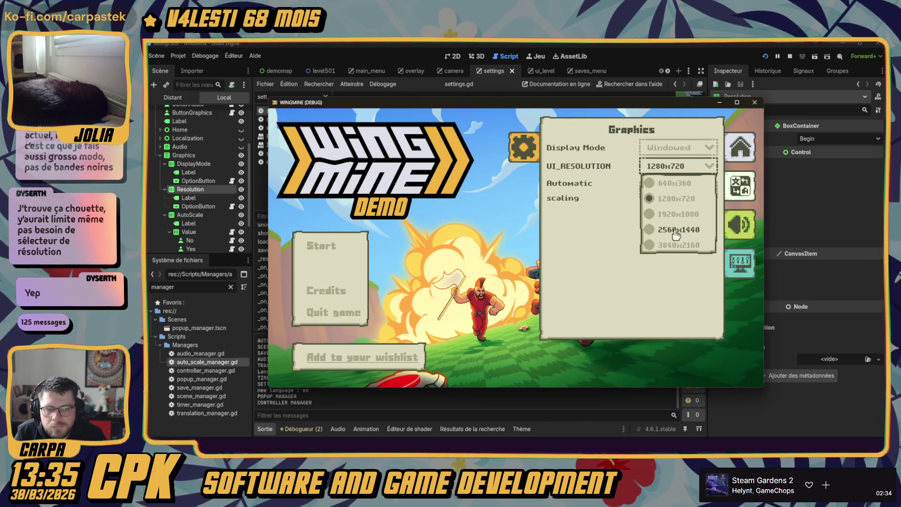
click(669, 214)
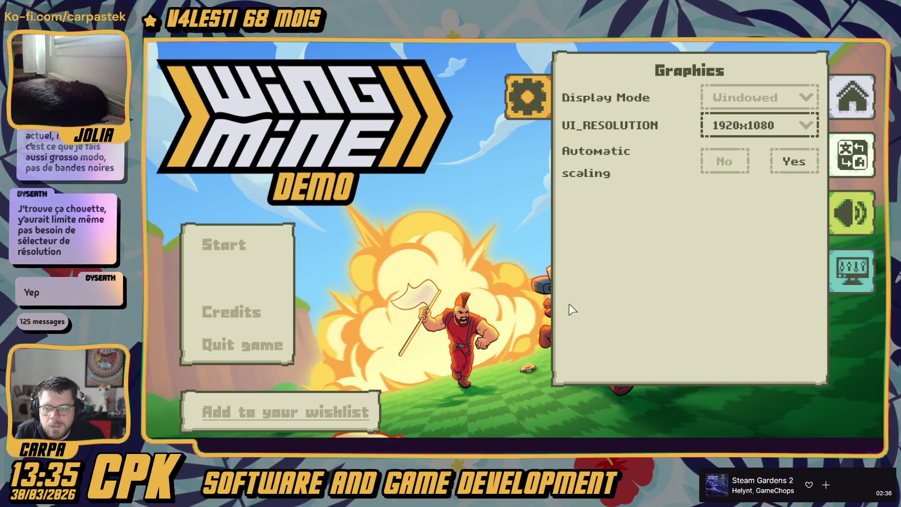
click(750, 128)
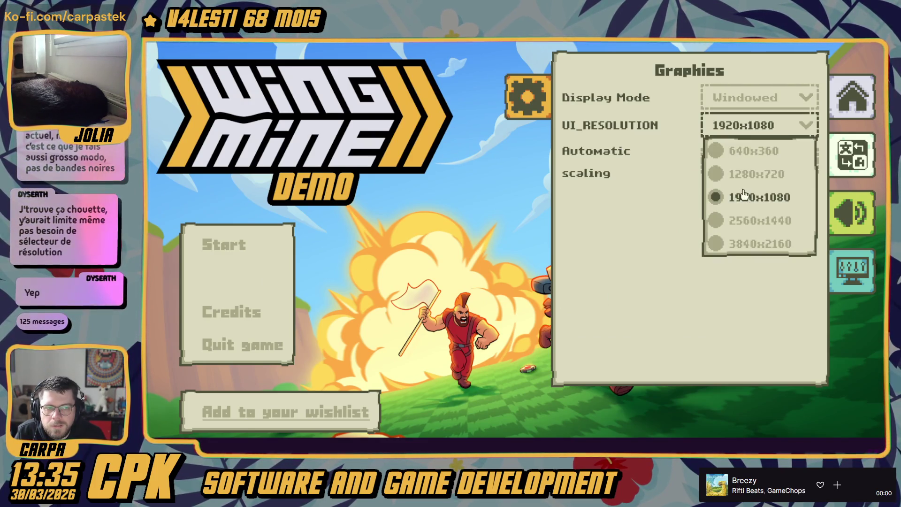
click(739, 180)
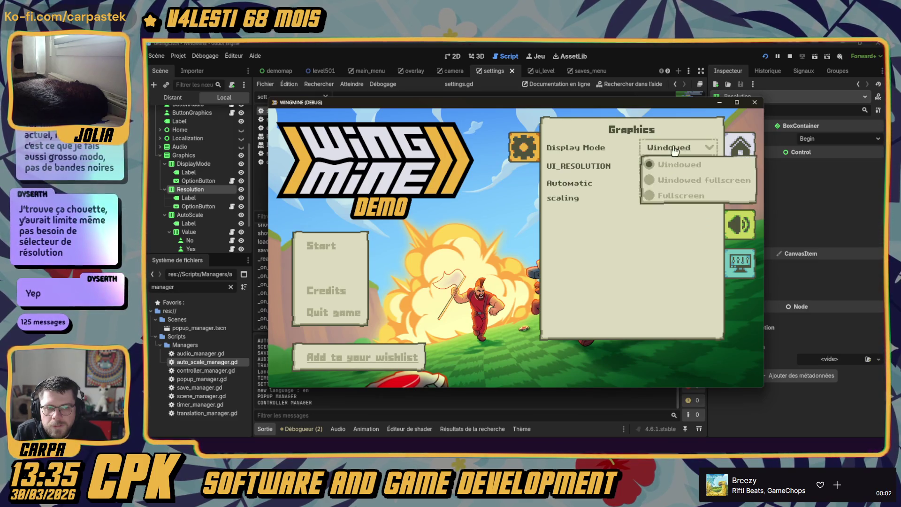
click(676, 166)
click(678, 217)
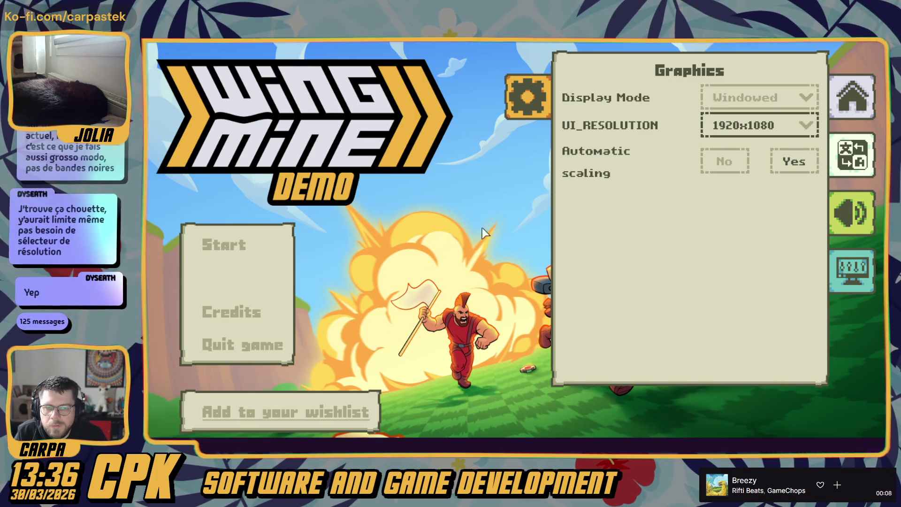
click(726, 134)
click(736, 173)
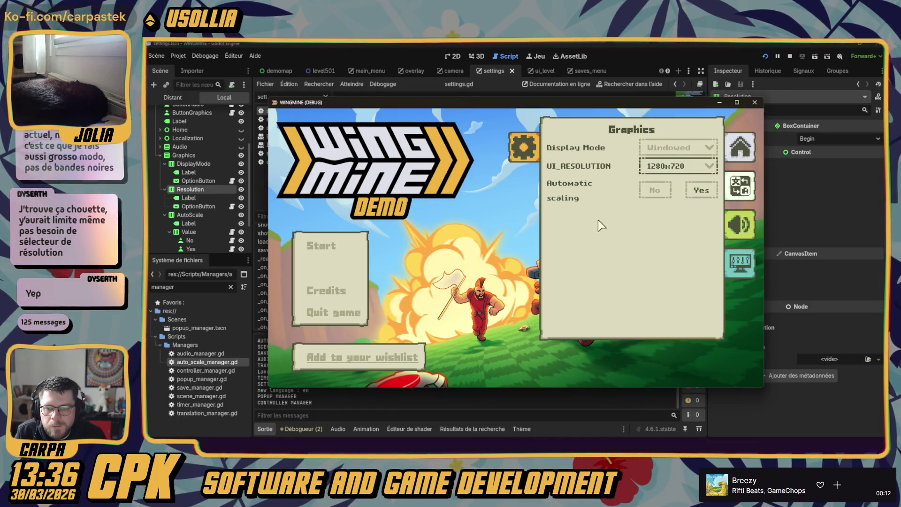
click(675, 166)
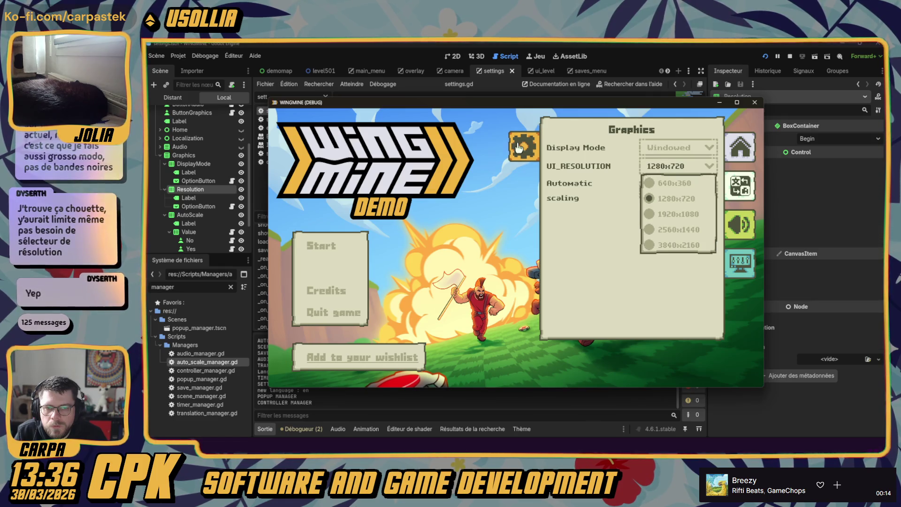
click(518, 142)
click(748, 147)
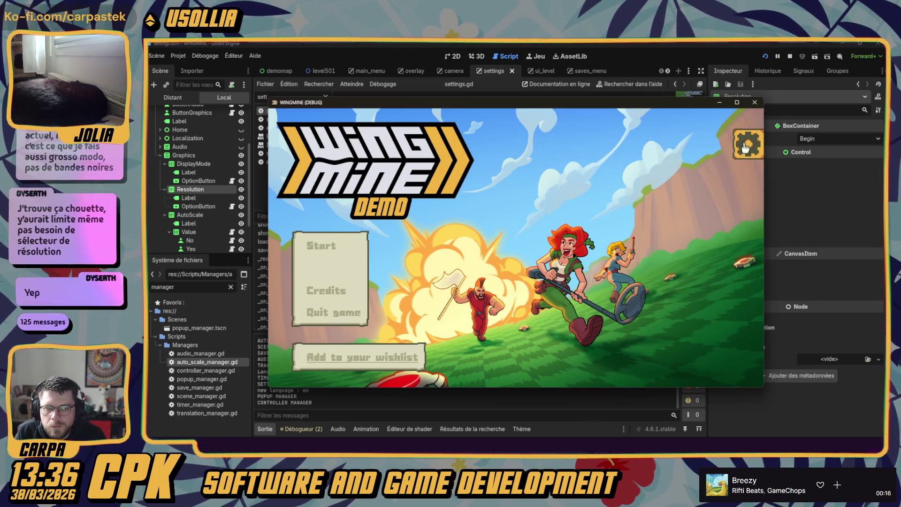
- Switch the game's language to Français and close the settings panel
click(740, 187)
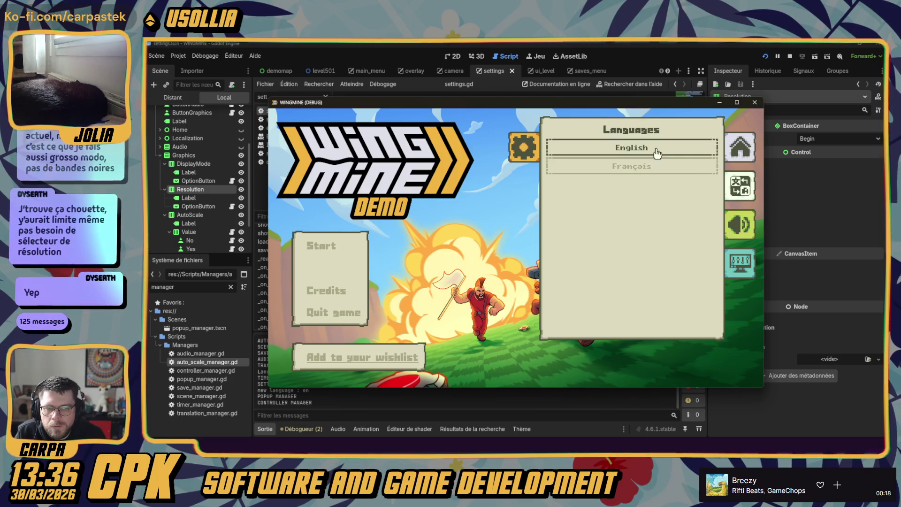
click(653, 167)
click(514, 154)
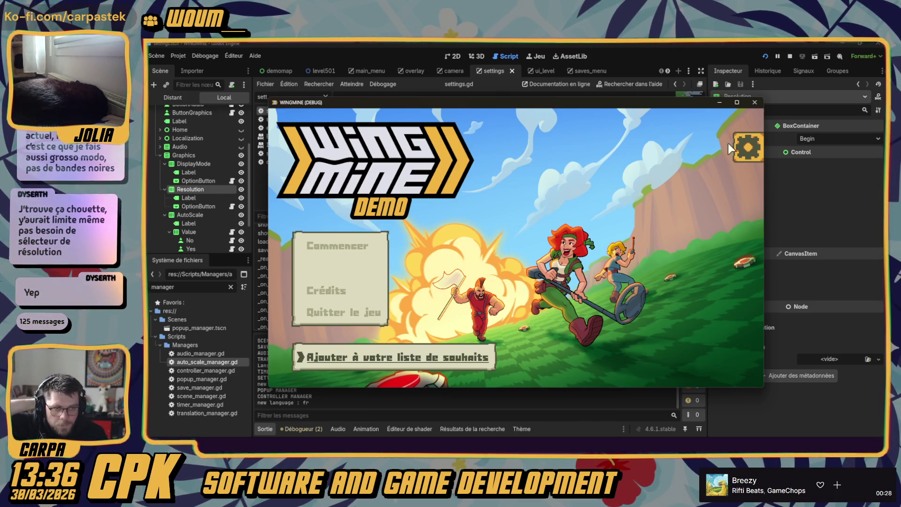
- In Graphiques, set auto-scale to Non, interface scale to x2, enlarge the window, then quit
click(747, 147)
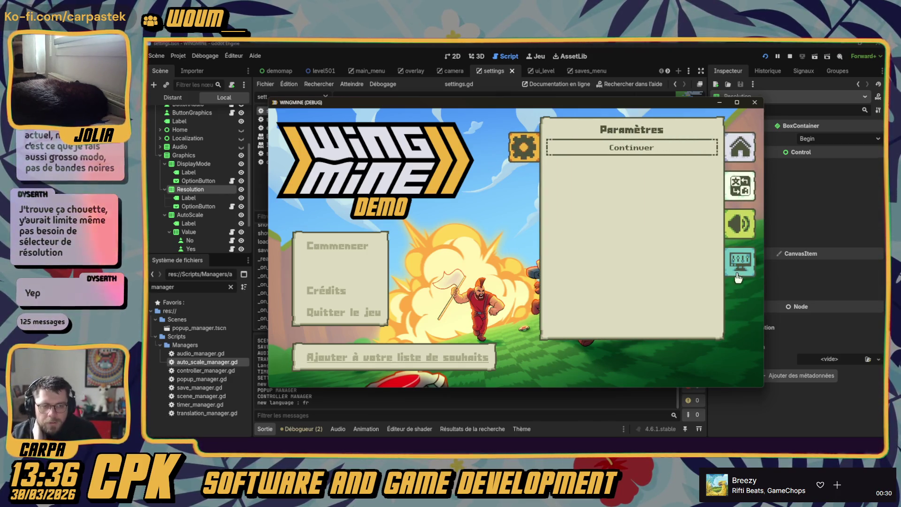
click(740, 263)
click(656, 190)
click(701, 190)
click(656, 190)
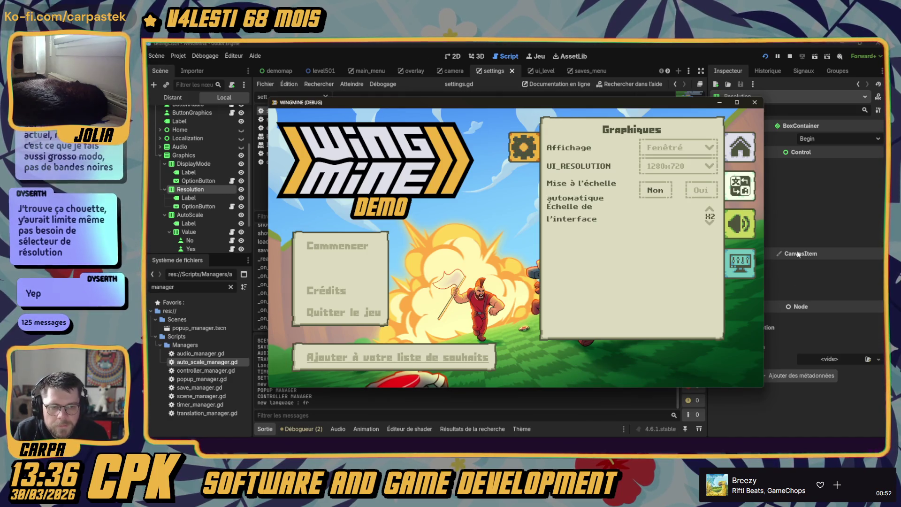
click(709, 211)
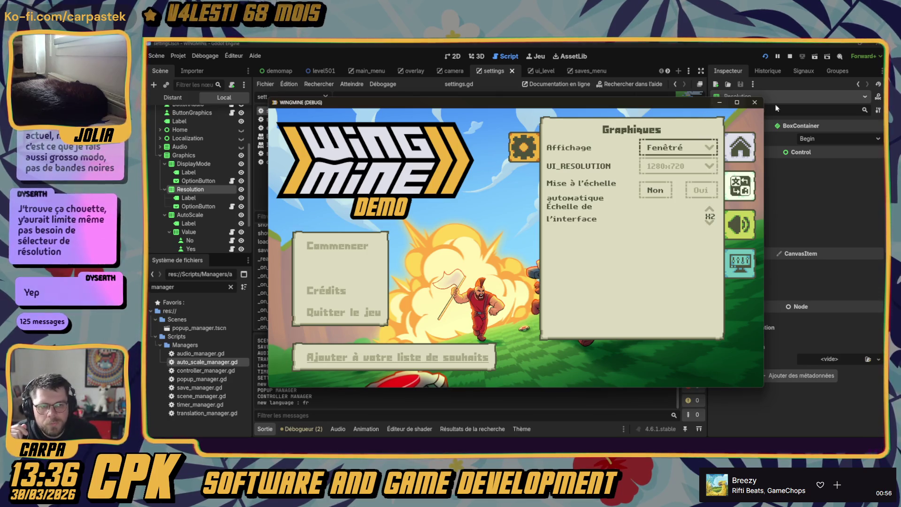
drag(764, 98, 824, 52)
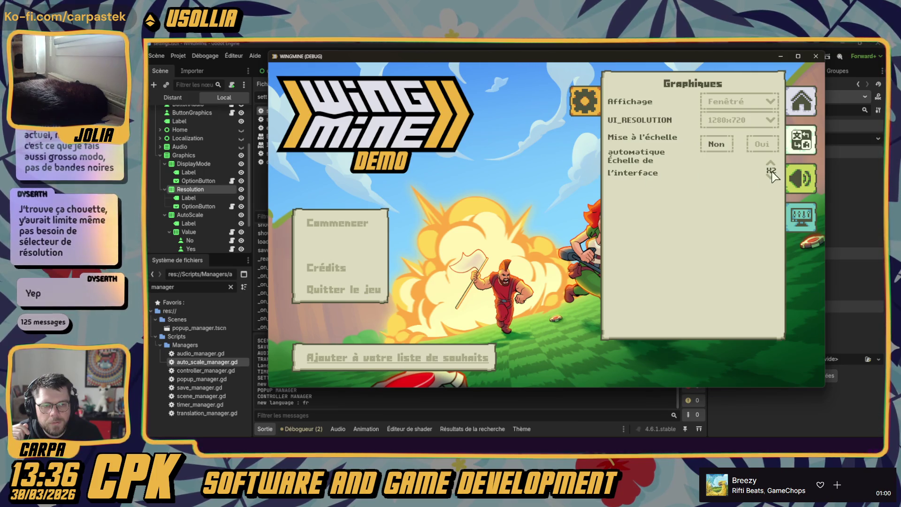
click(816, 56)
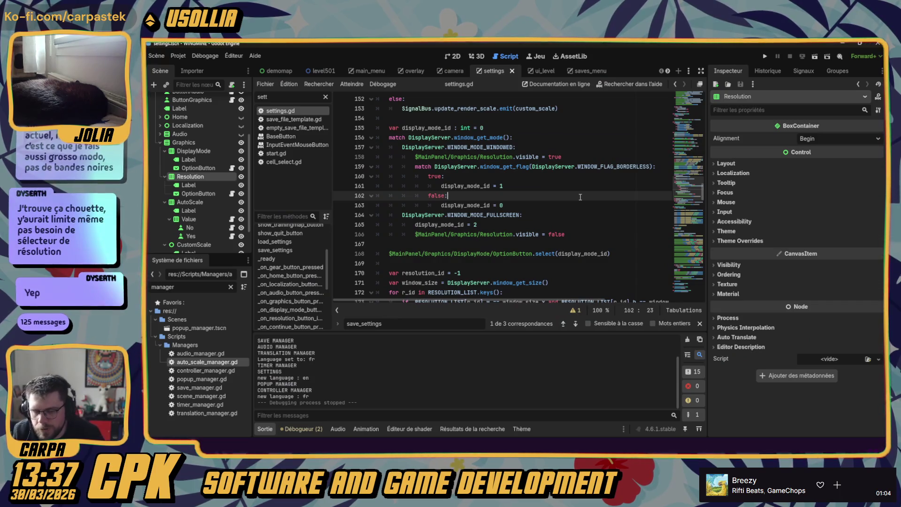
- Inspect the CustomScale node and search settings.gd for 'custom'
scroll(512, 194, up, 4)
scroll(512, 194, up, 14)
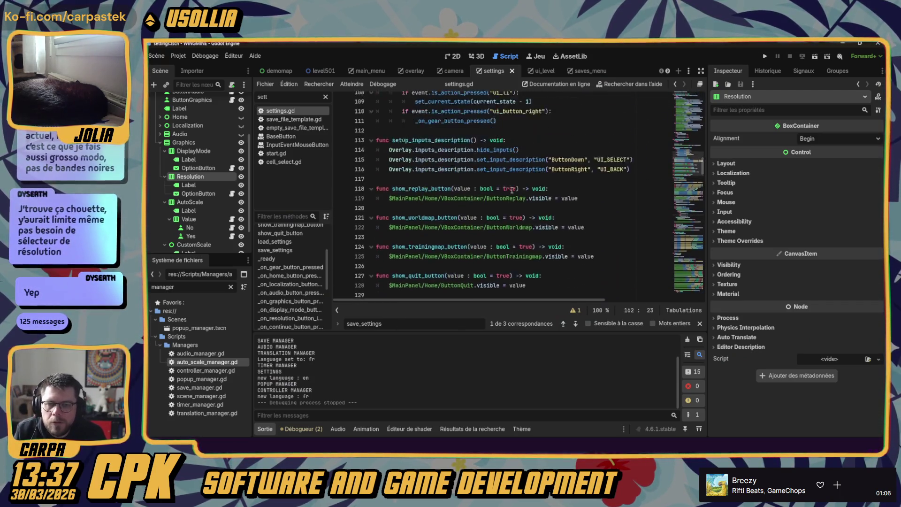
scroll(432, 234, up, 18)
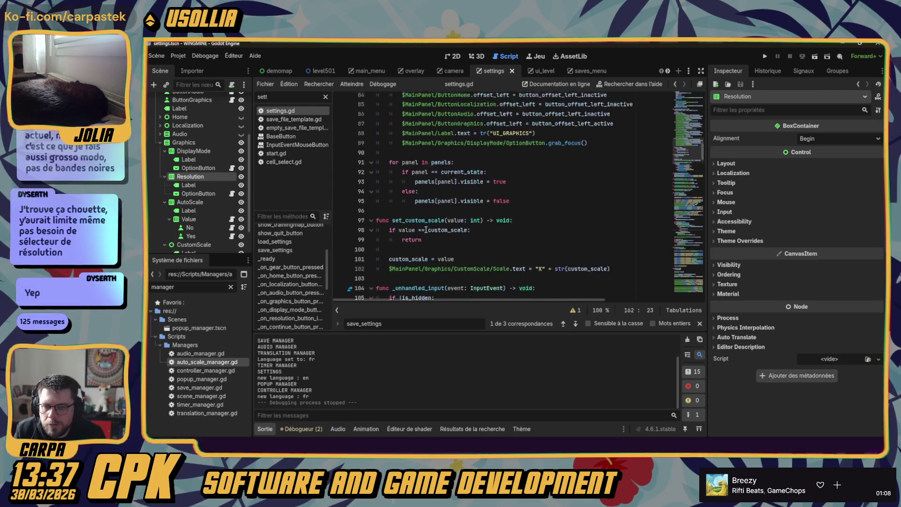
scroll(432, 235, up, 2)
scroll(197, 235, down, 2)
click(194, 210)
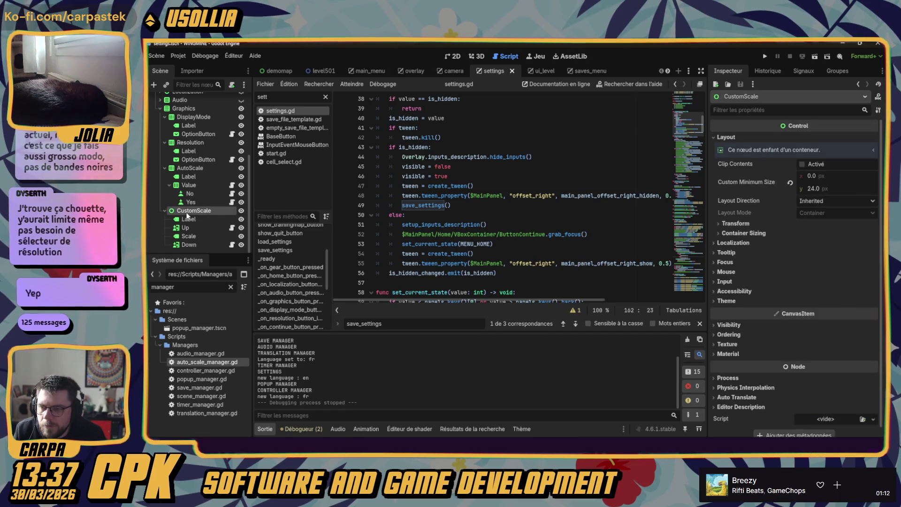
click(483, 208)
key(ctrl+f)
text(vustom)
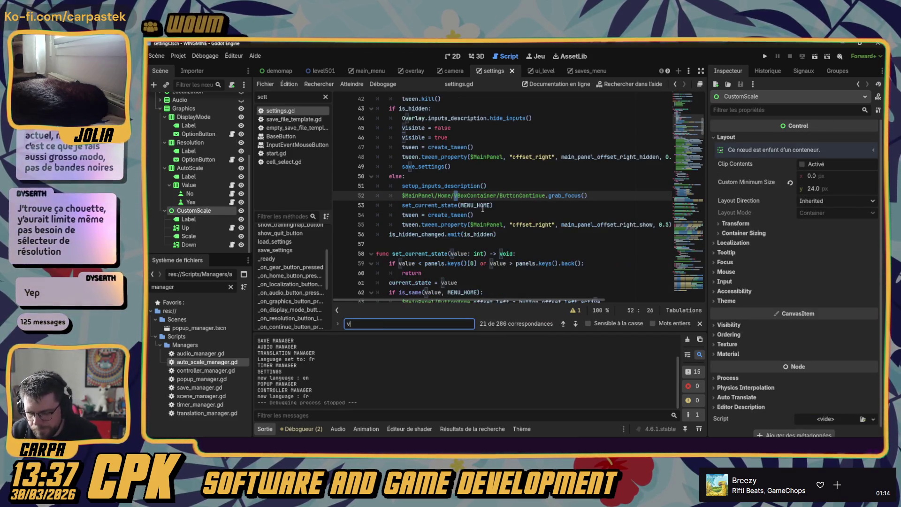
key(ctrl+a)
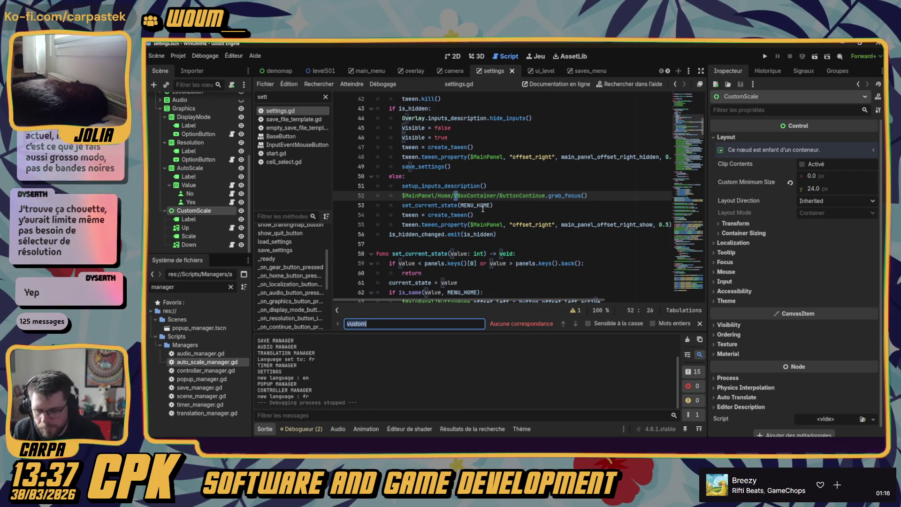
text(custom)
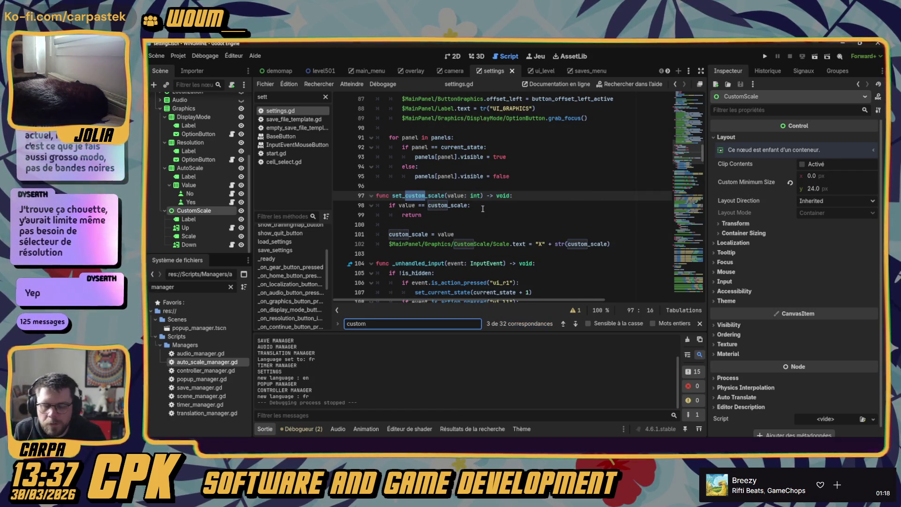
- Step through 'custom' matches (lines 149, 153, 187) to the button connections and select the scale-up handler
scroll(495, 227, down, 1)
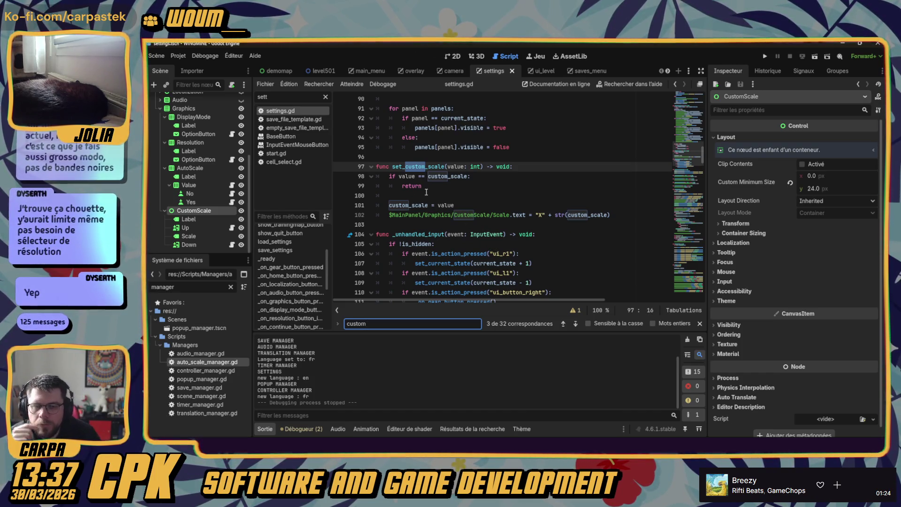
click(577, 324)
click(576, 323)
click(576, 324)
click(576, 324)
click(576, 323)
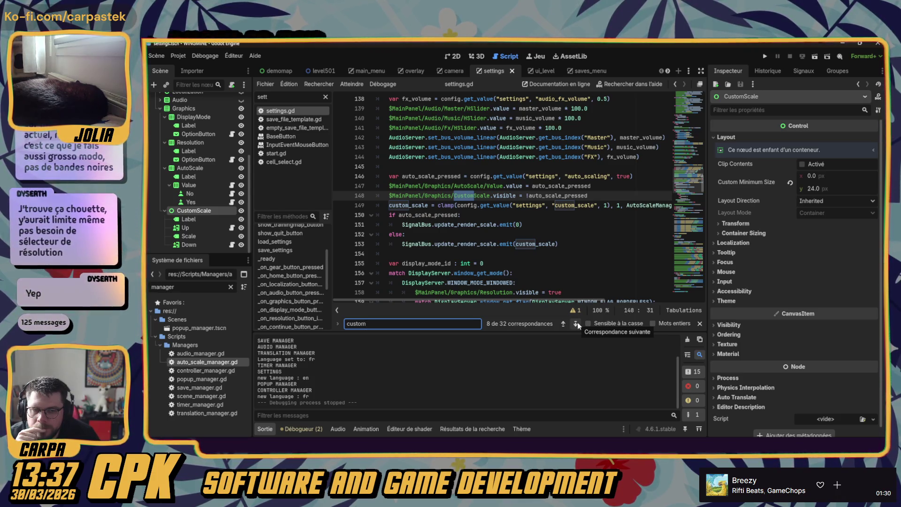
click(577, 323)
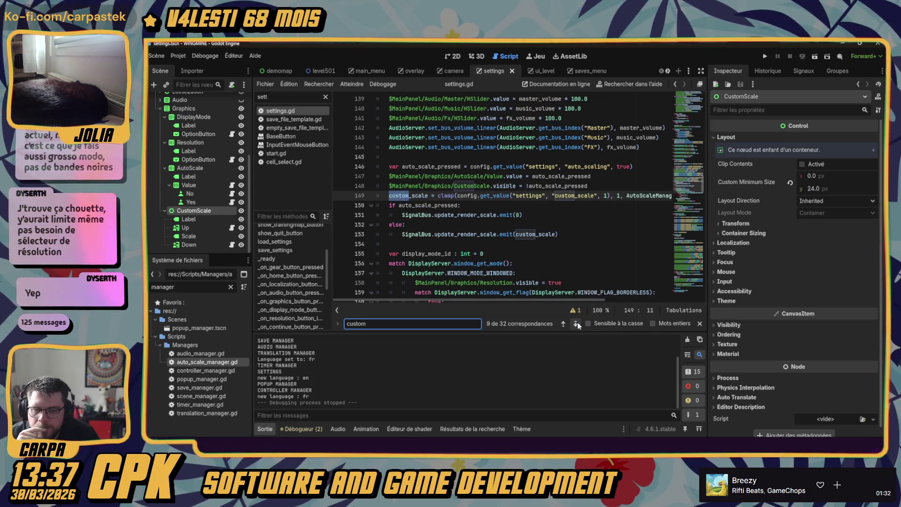
click(576, 323)
click(576, 323)
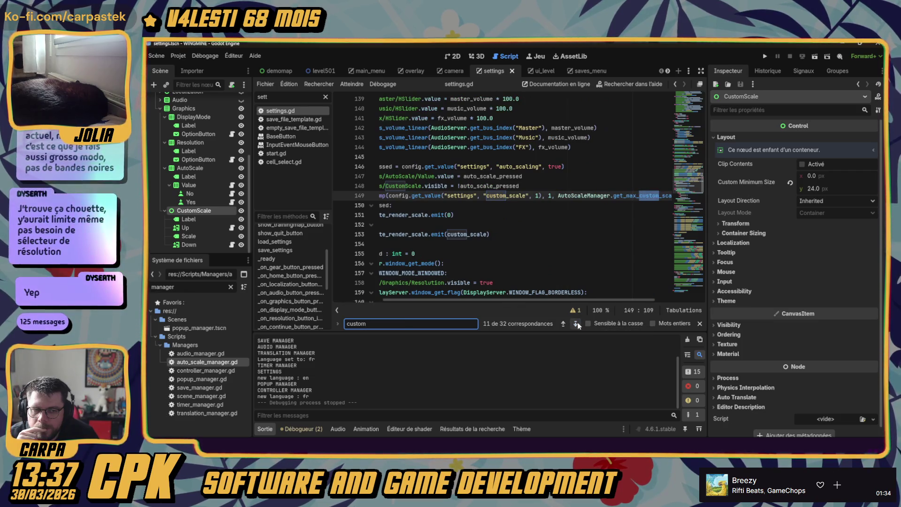
click(577, 323)
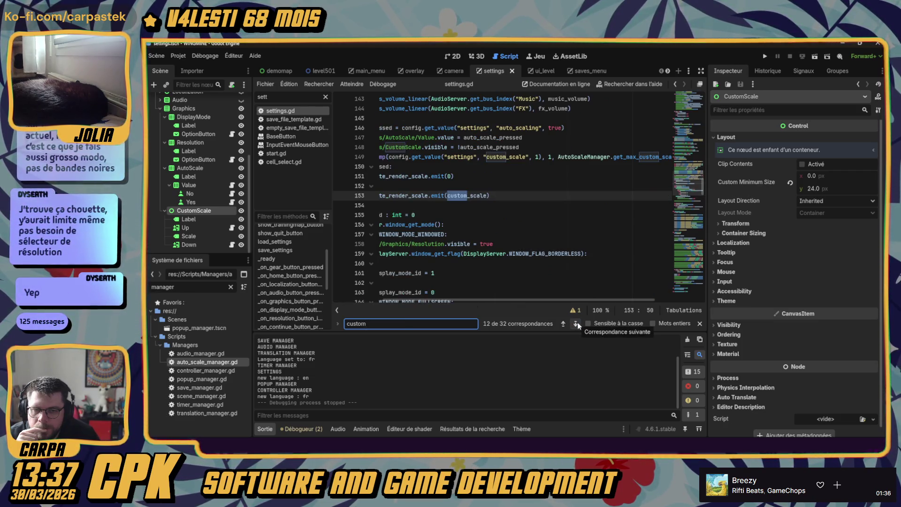
click(576, 324)
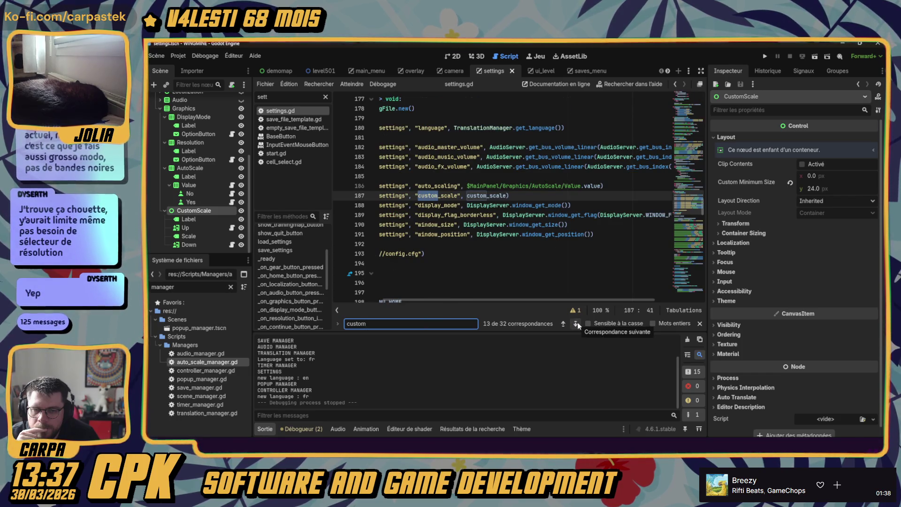
click(577, 323)
click(577, 324)
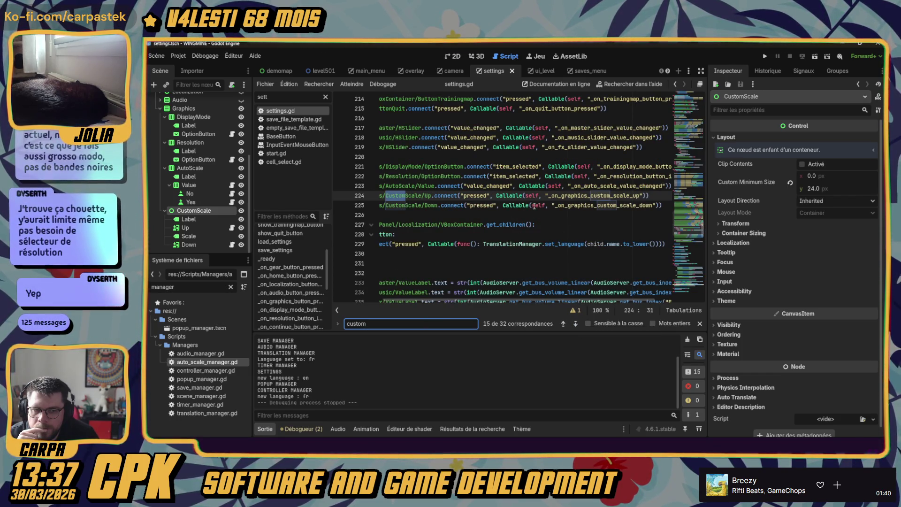
double_click(610, 195)
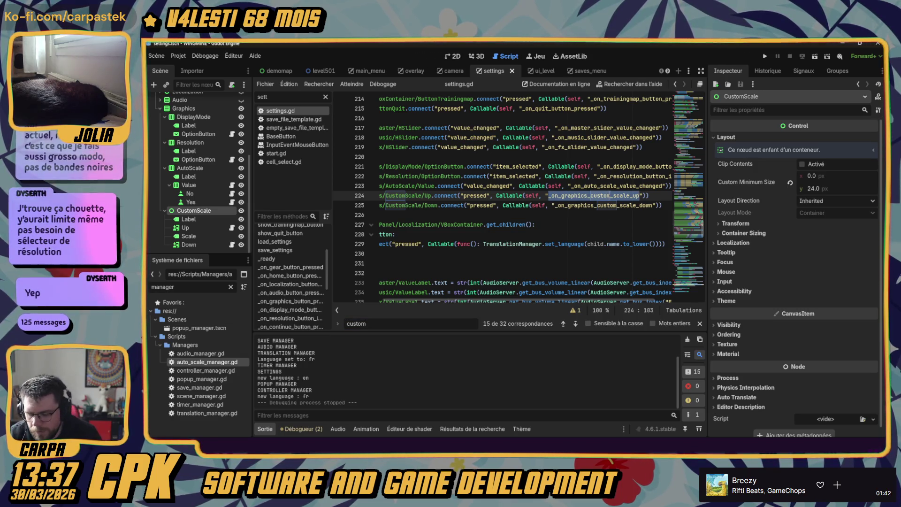
key(ctrl+f)
- Jump to the _on_graphics_custom_scale_up definition and move into the scale-down handler below
click(577, 323)
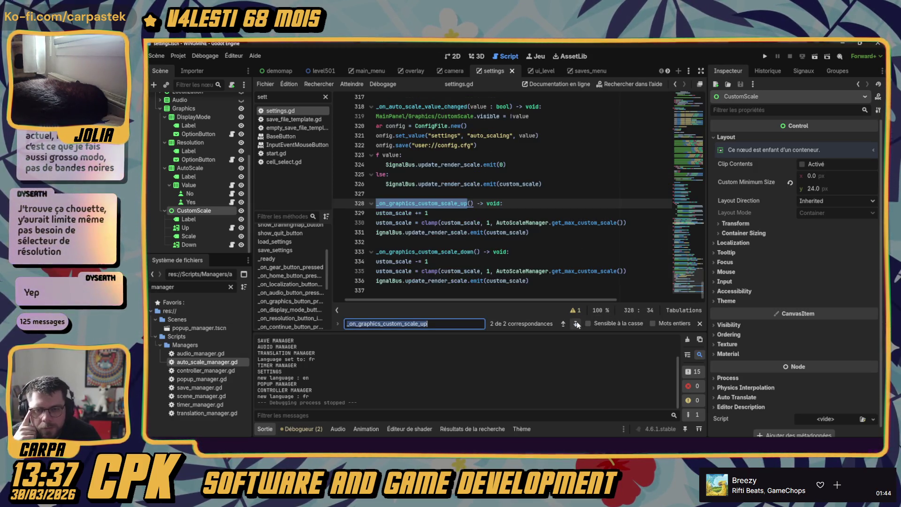
scroll(470, 300, left, 1)
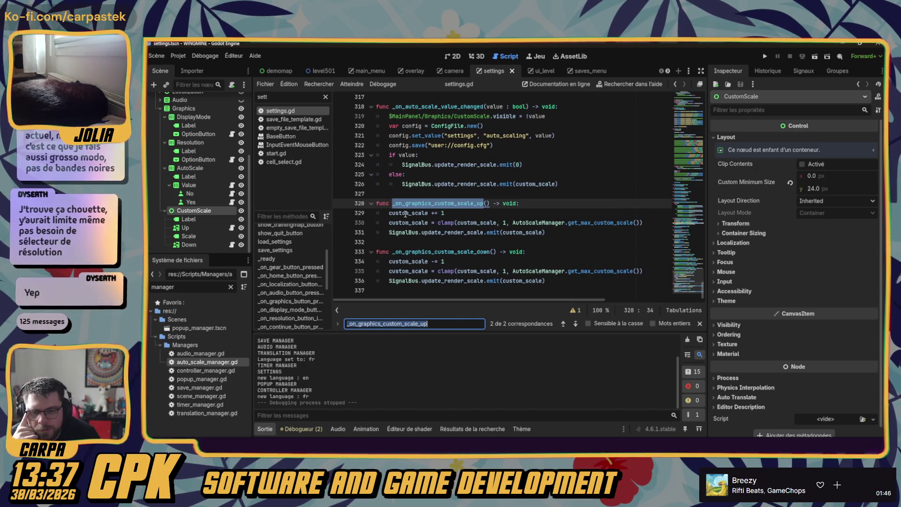
click(415, 242)
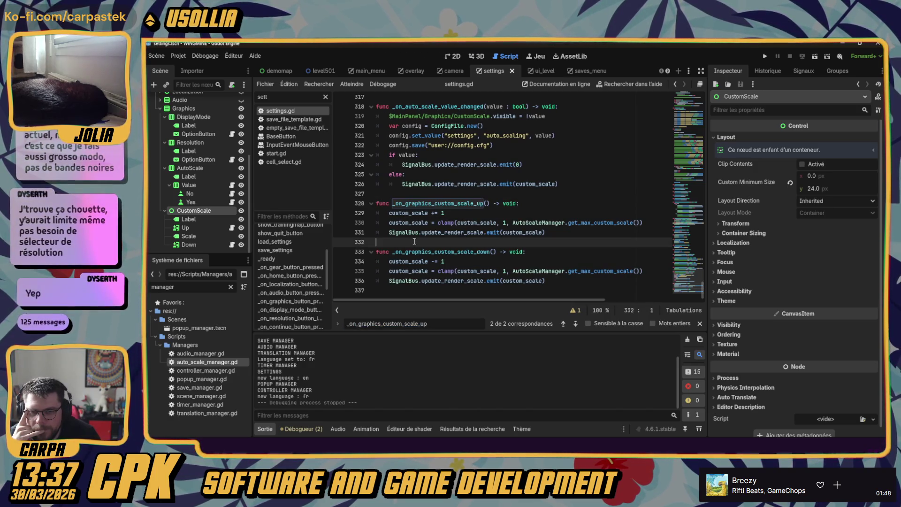
click(564, 234)
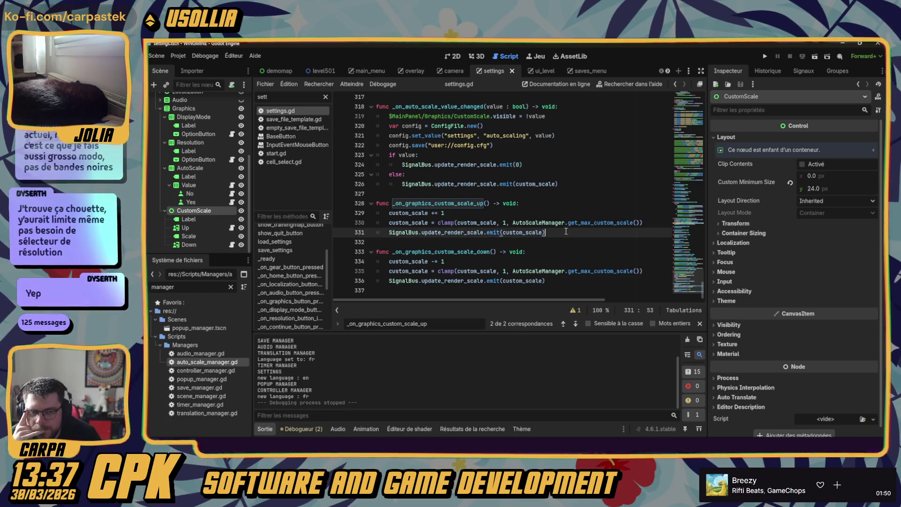
mouse_move(596, 221)
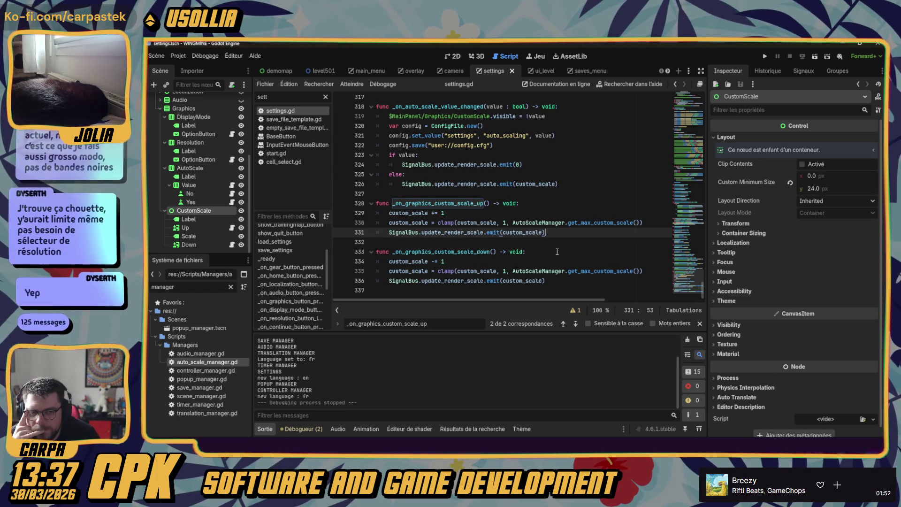
click(452, 262)
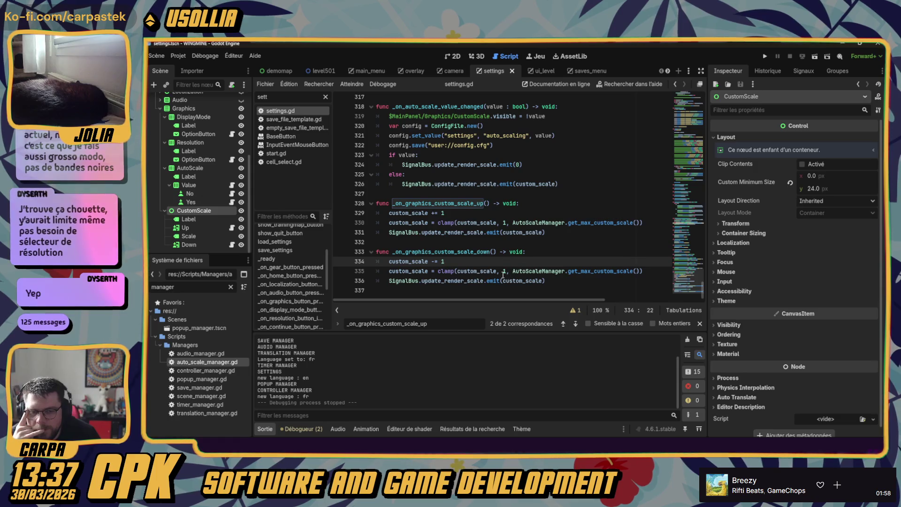
- Trace _on_graphics_custom_scale_down to its line 225 connection, then select update_render_scale on line 336
click(202, 245)
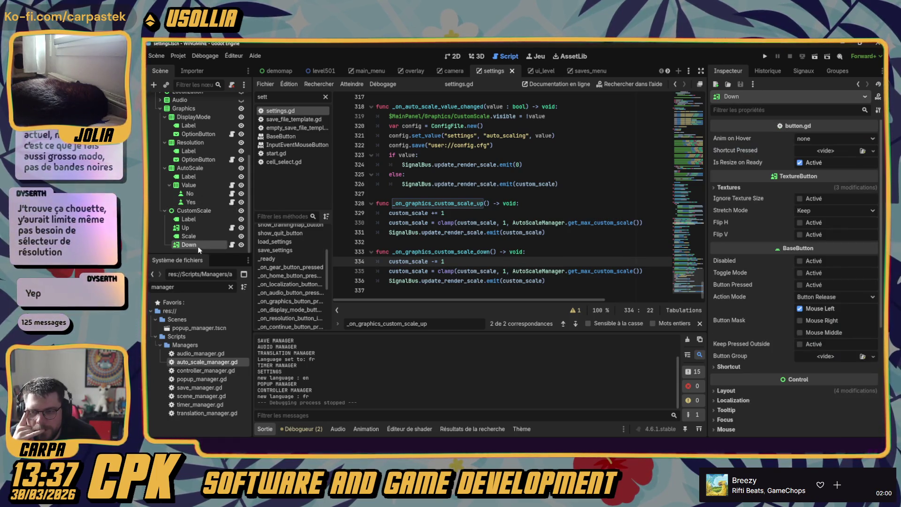
double_click(462, 256)
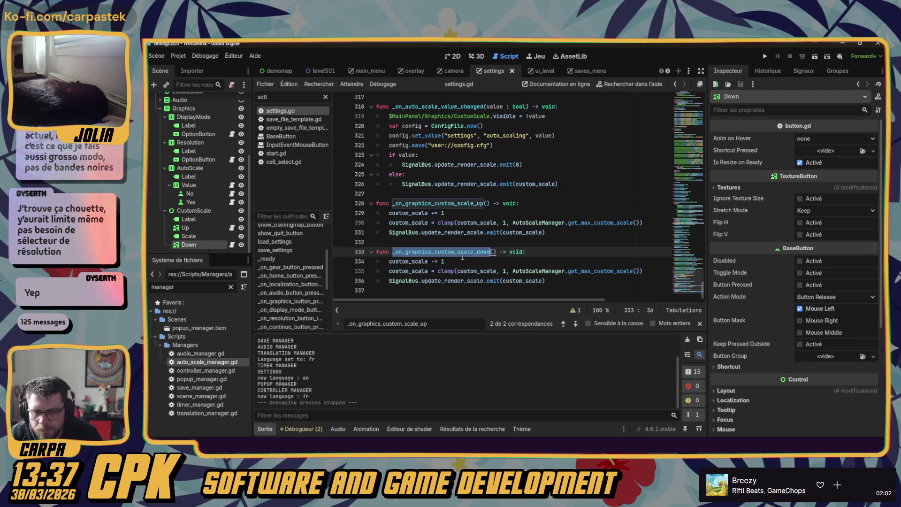
key(ctrl+f)
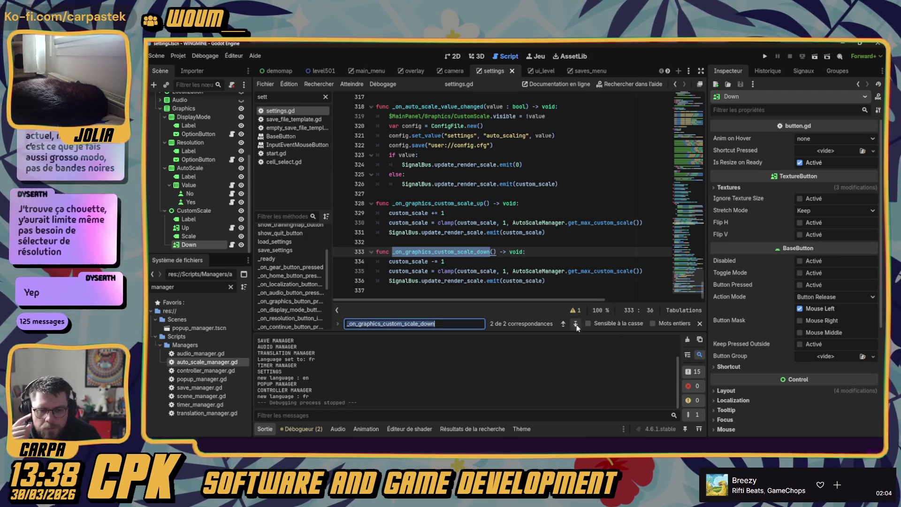
click(562, 324)
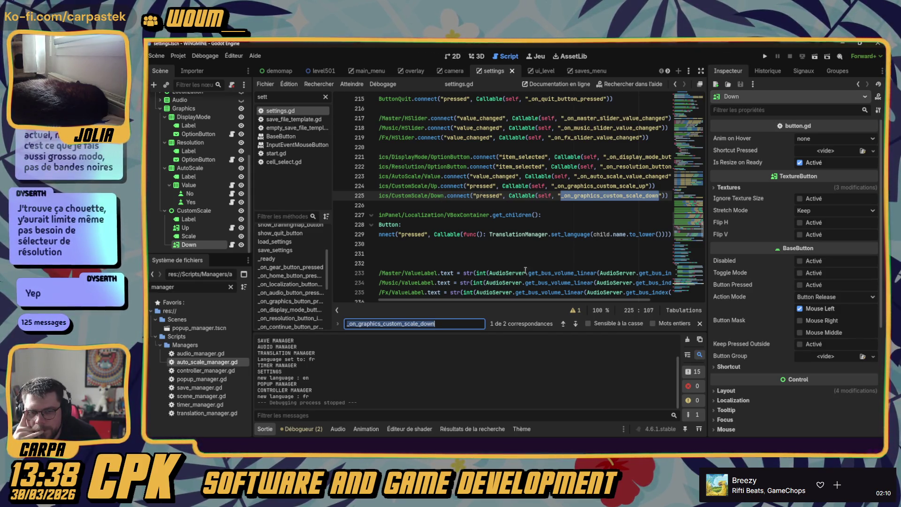
drag(523, 302, 479, 302)
scroll(539, 255, down, 2)
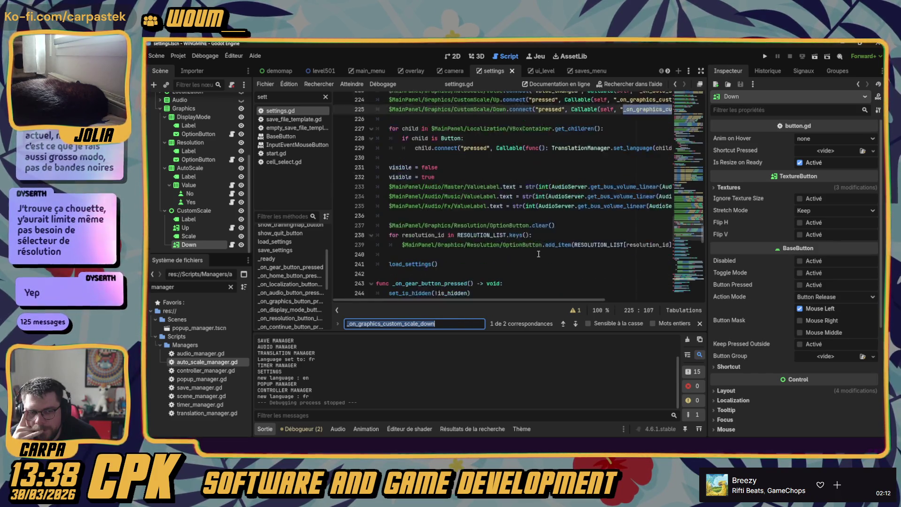
scroll(538, 255, down, 20)
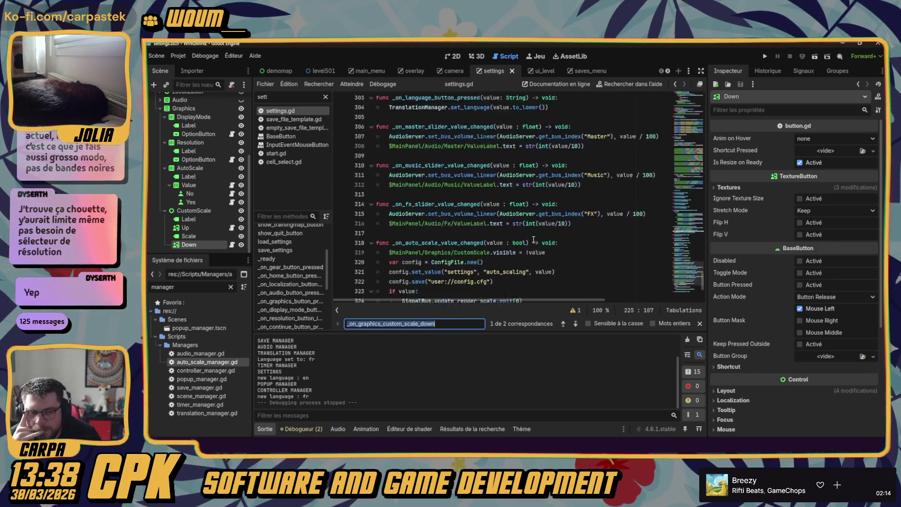
scroll(533, 240, down, 5)
double_click(444, 283)
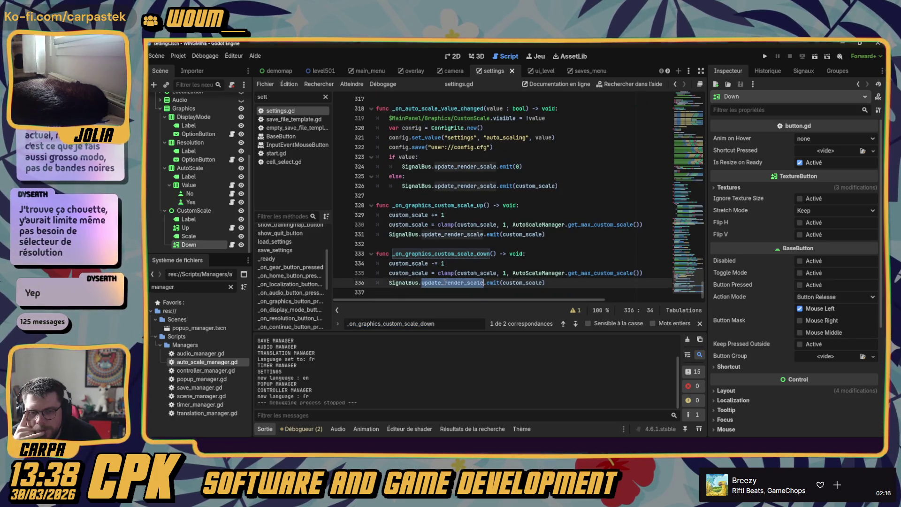
- Step through update_render_scale occurrences in settings.gd, returning to line 151
key(ctrl+f)
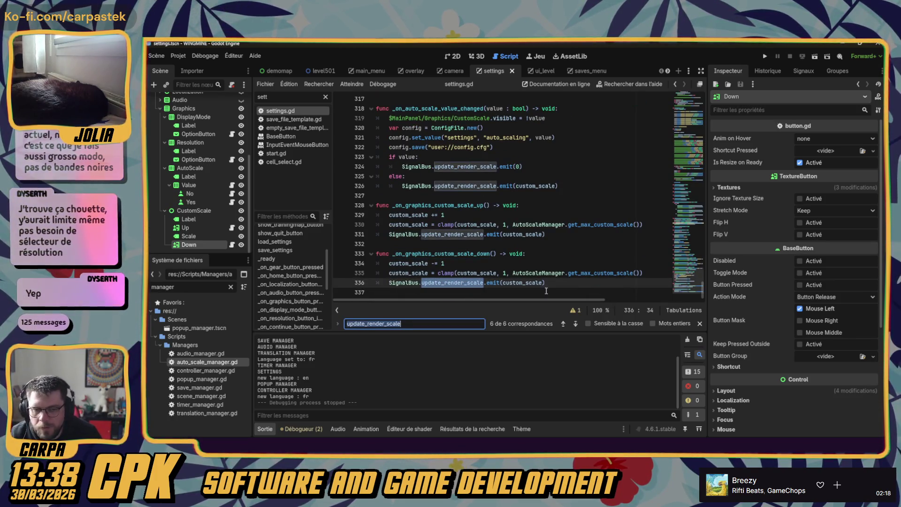
click(575, 325)
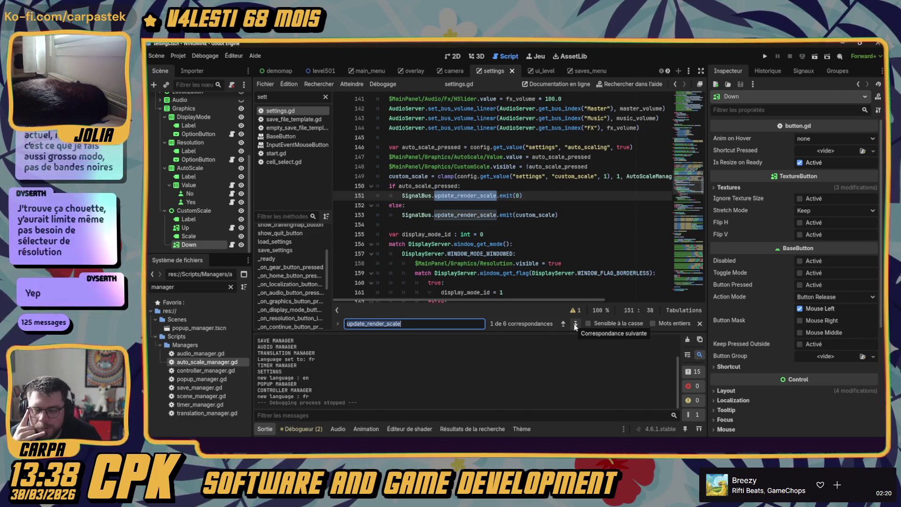
click(575, 324)
click(575, 324)
click(575, 323)
click(575, 324)
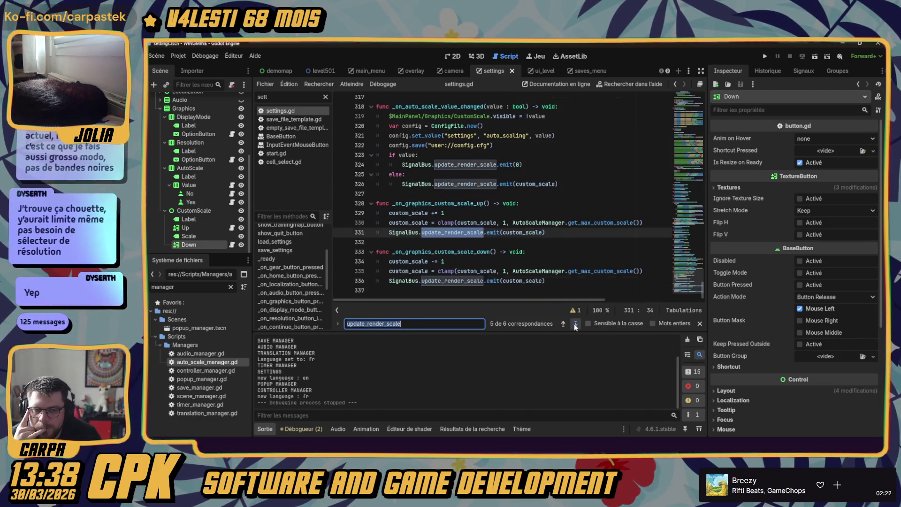
click(575, 324)
click(574, 324)
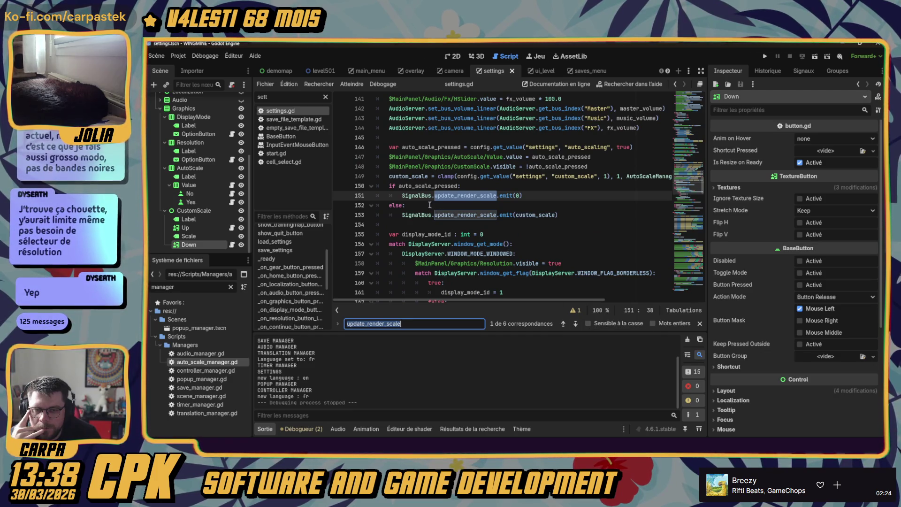
key(ctrl+shift+f)
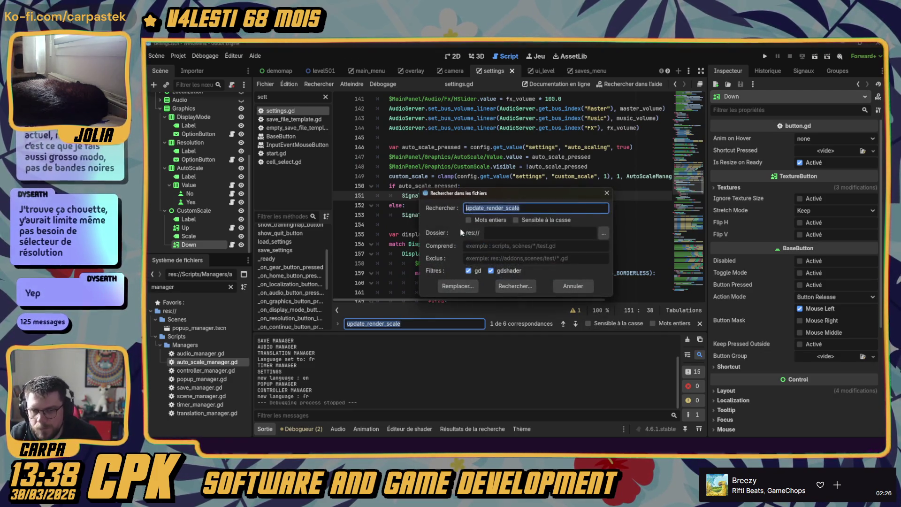
click(591, 288)
click(468, 201)
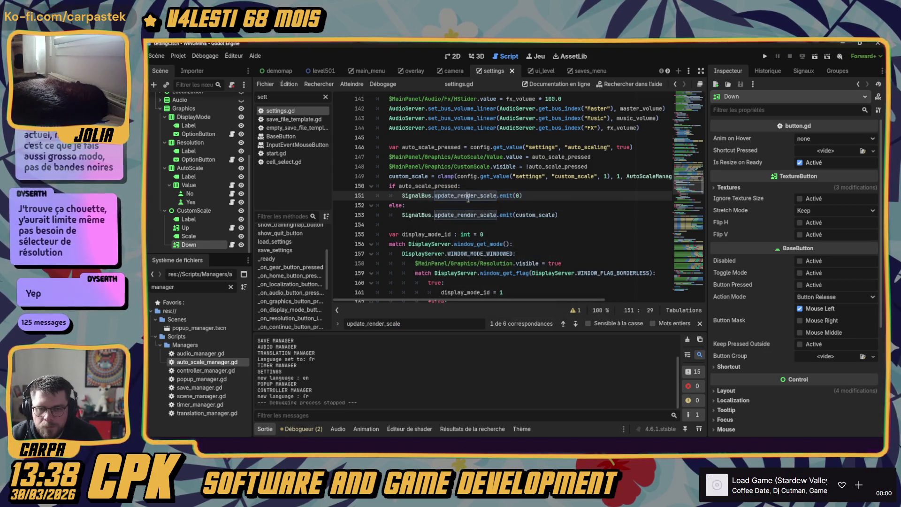
- Search all project files for update_render_scale, then select custom_scale on line 334
key(ctrl+shift+f)
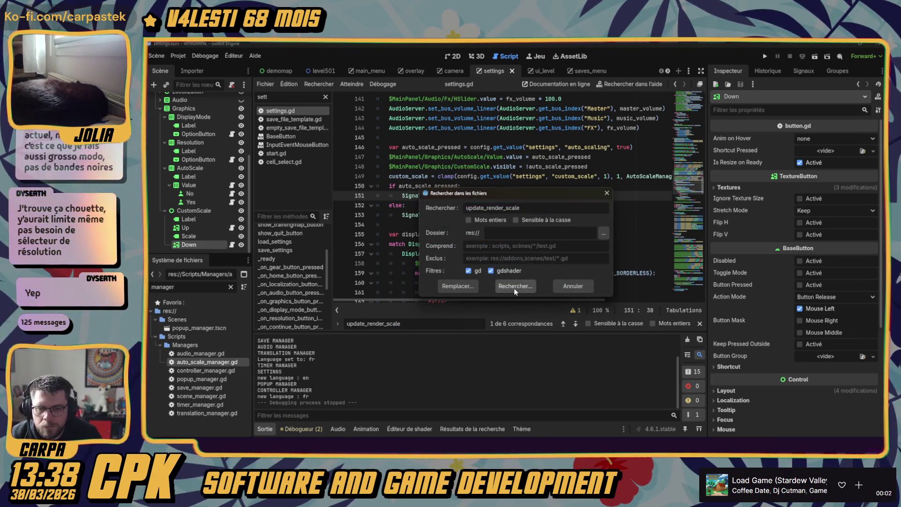
click(514, 288)
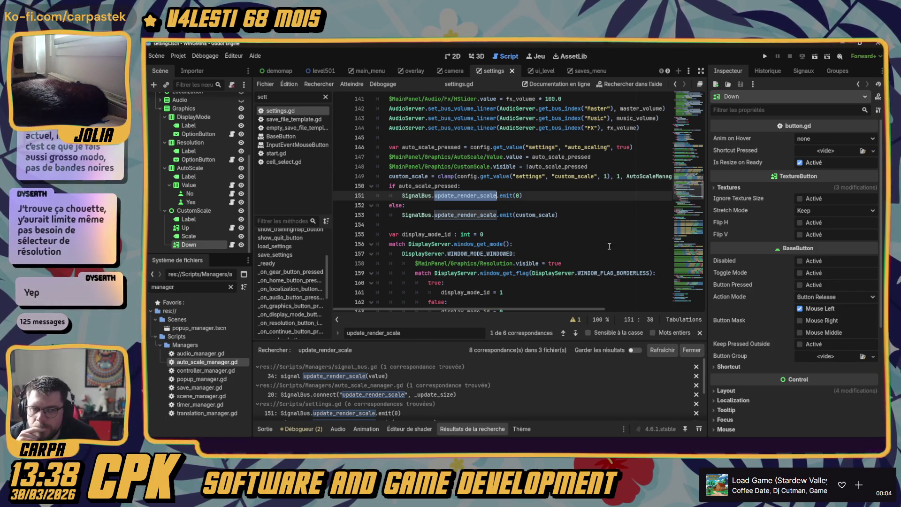
scroll(581, 253, down, 15)
scroll(581, 253, down, 15)
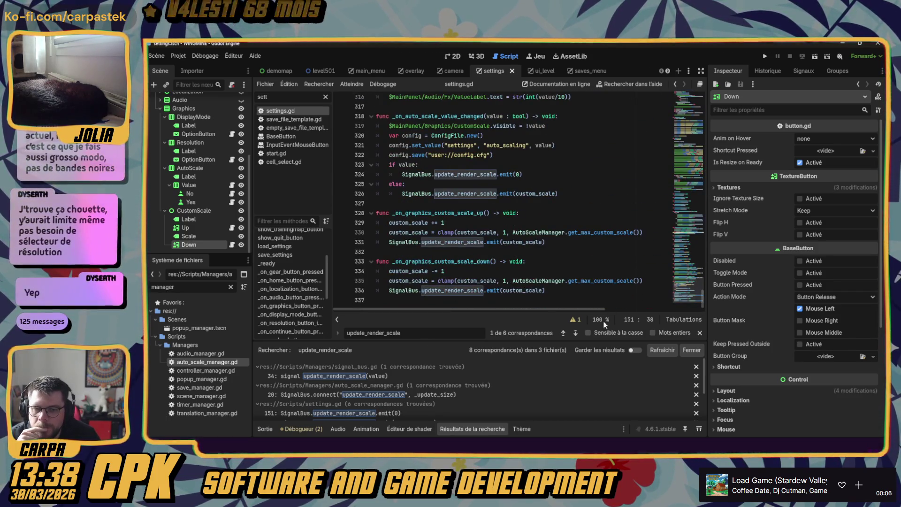
double_click(401, 271)
- Search custom_scale in settings.gd and step to the set_custom_scale function on line 97
key(ctrl+f)
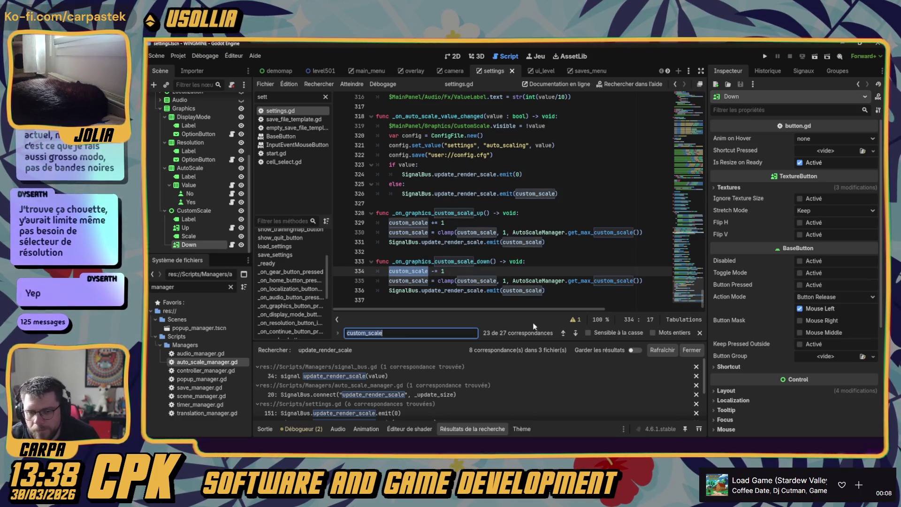
click(575, 333)
click(574, 333)
click(575, 333)
click(574, 333)
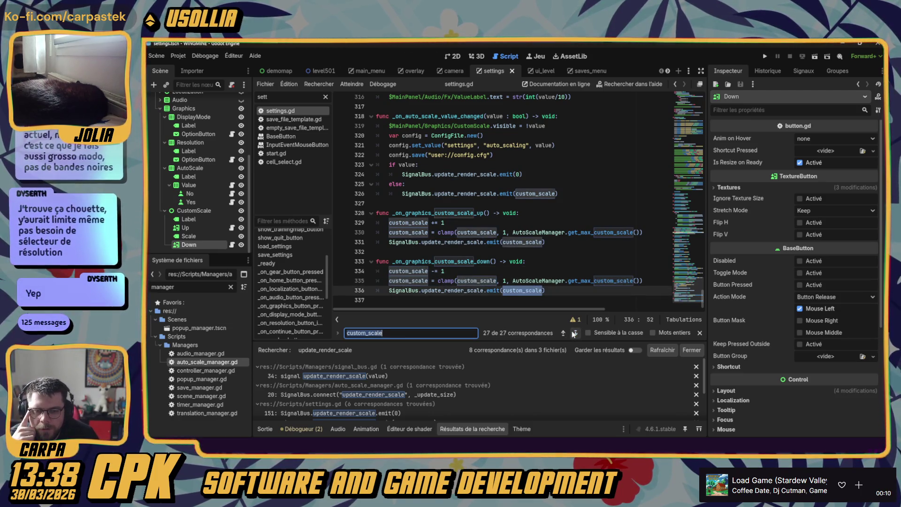
click(574, 333)
click(575, 333)
click(574, 333)
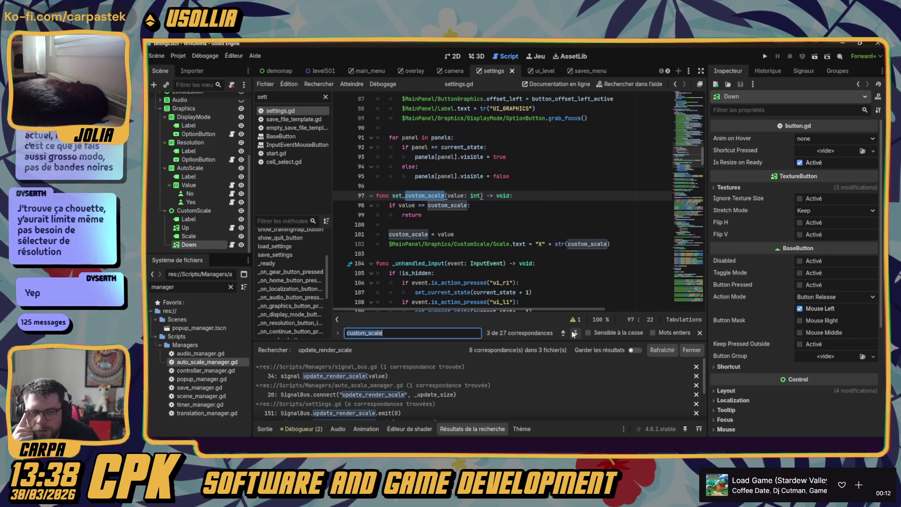
- Inspect set_custom_scale lines 99–102 and the CustomScale Down node, then run the game
click(428, 216)
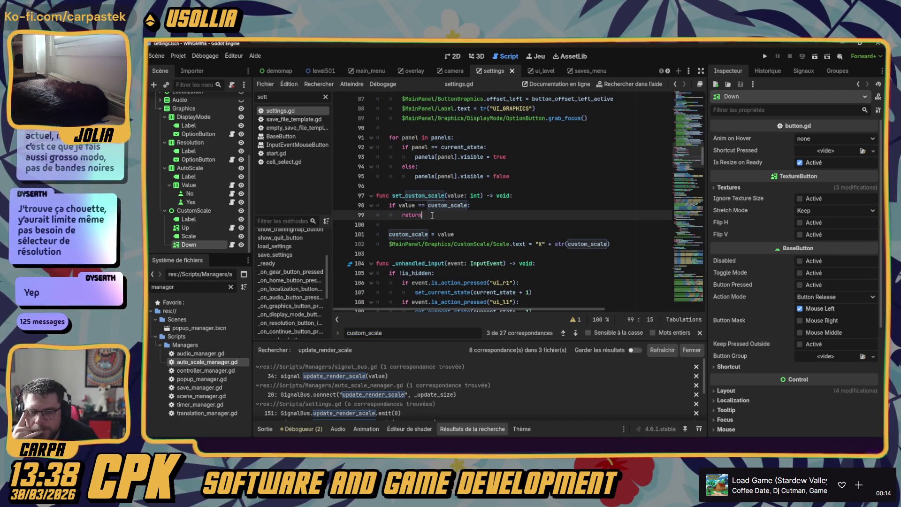
click(413, 234)
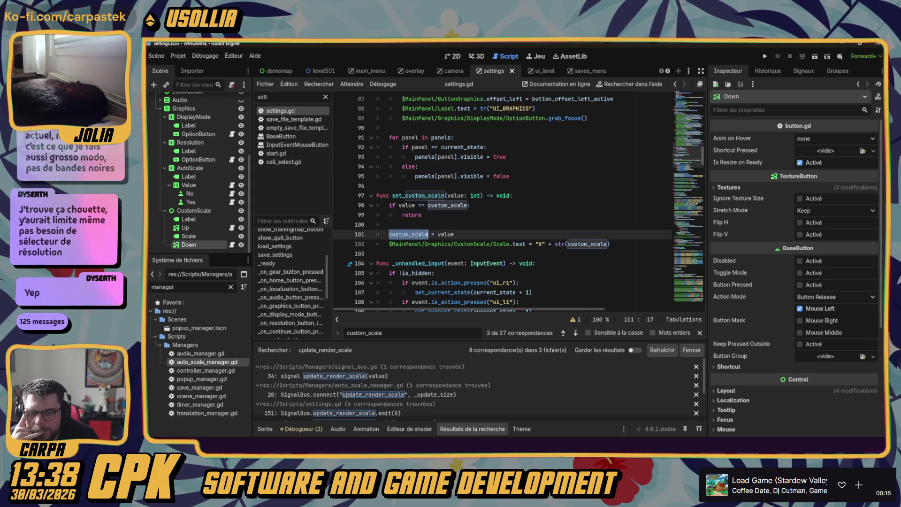
click(454, 235)
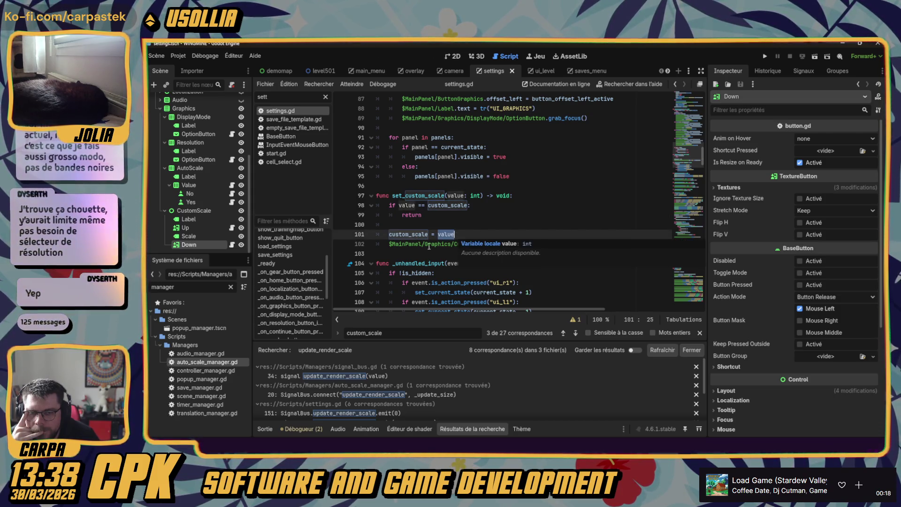
click(585, 244)
key(End)
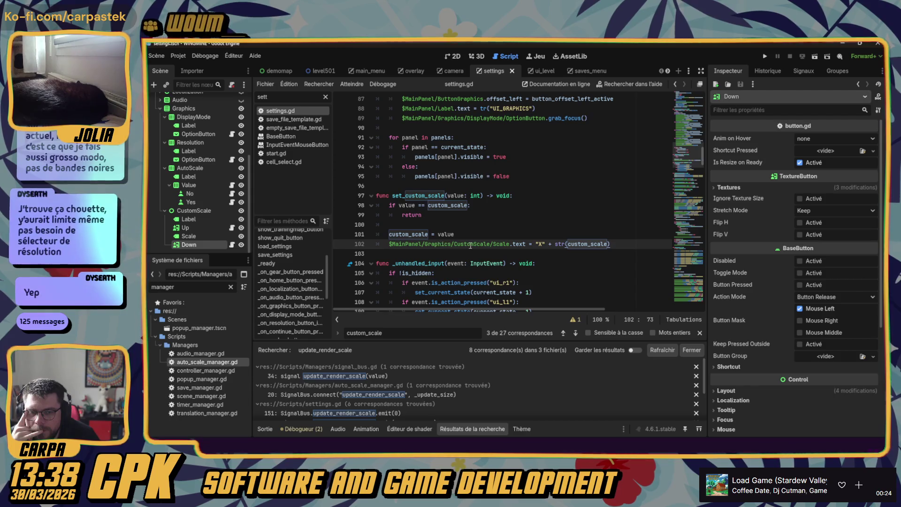
double_click(499, 244)
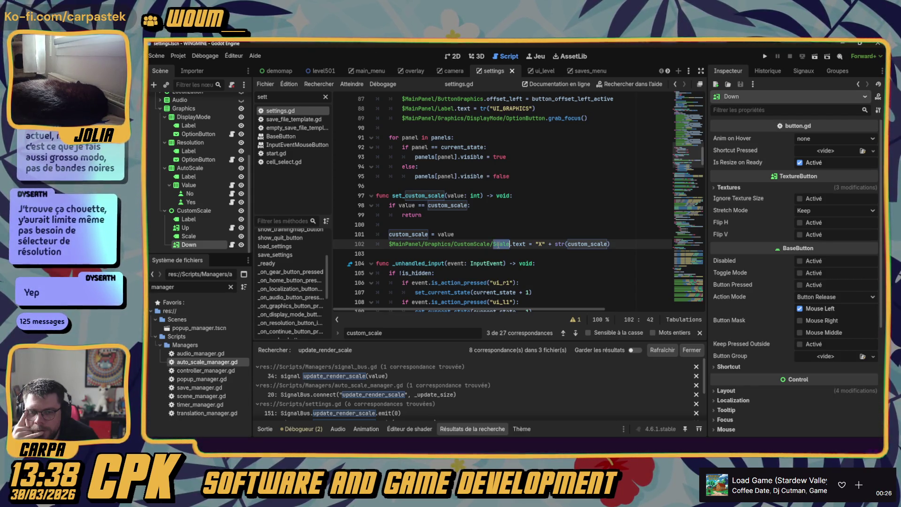
click(193, 243)
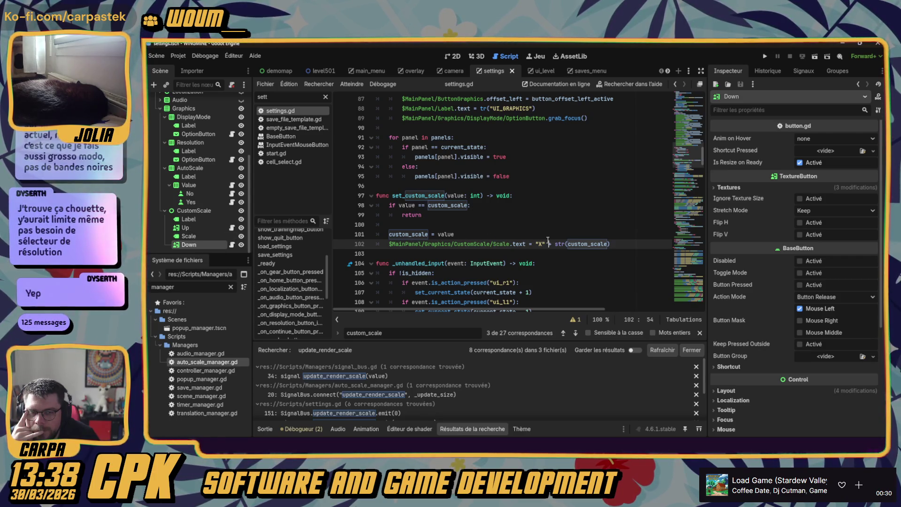
click(548, 243)
click(767, 57)
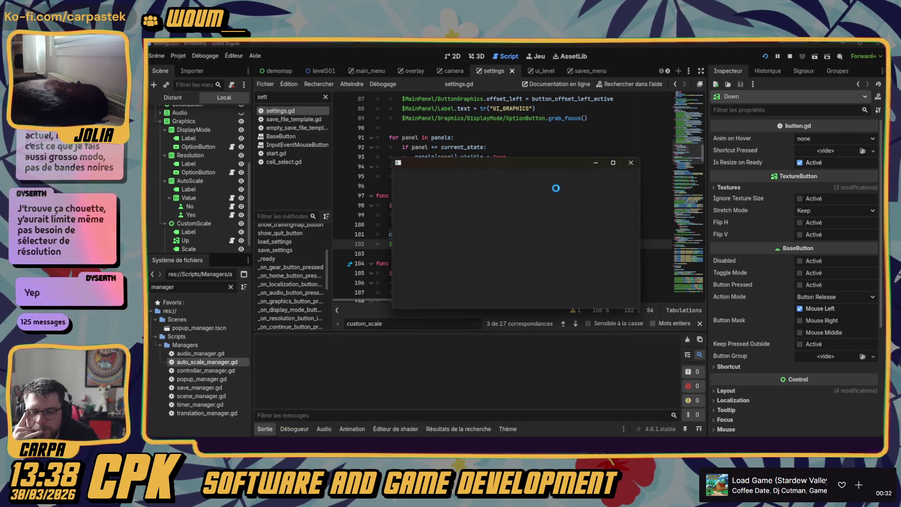
- In the game's Graphics settings, set Automatic scaling to No to reveal interface scale x2, and enlarge the window
click(631, 189)
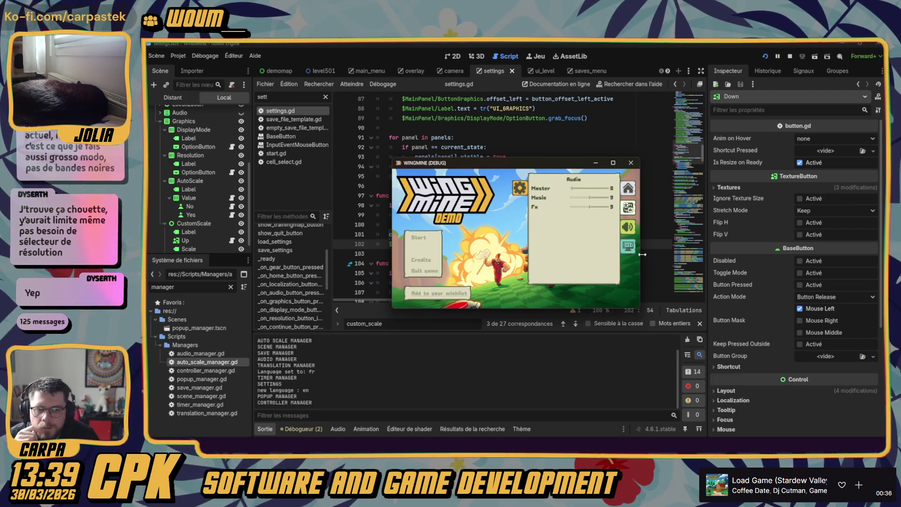
click(628, 245)
click(608, 210)
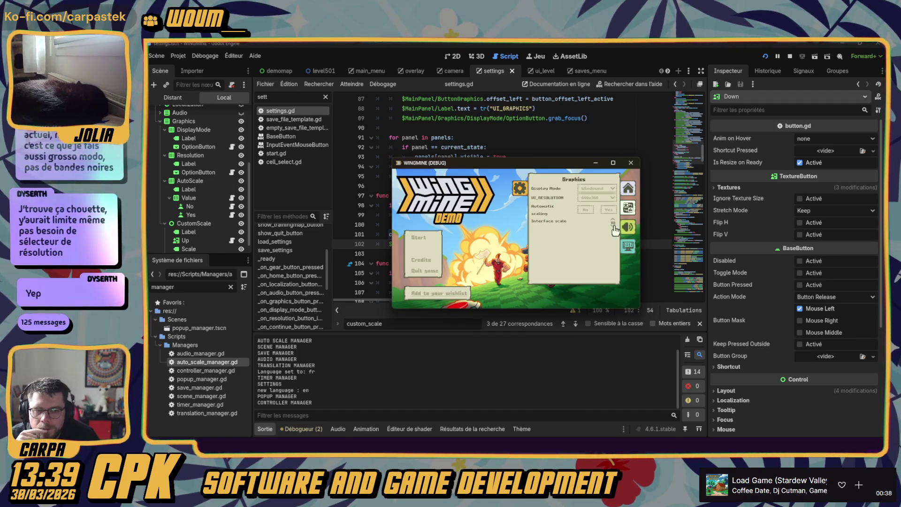
click(588, 210)
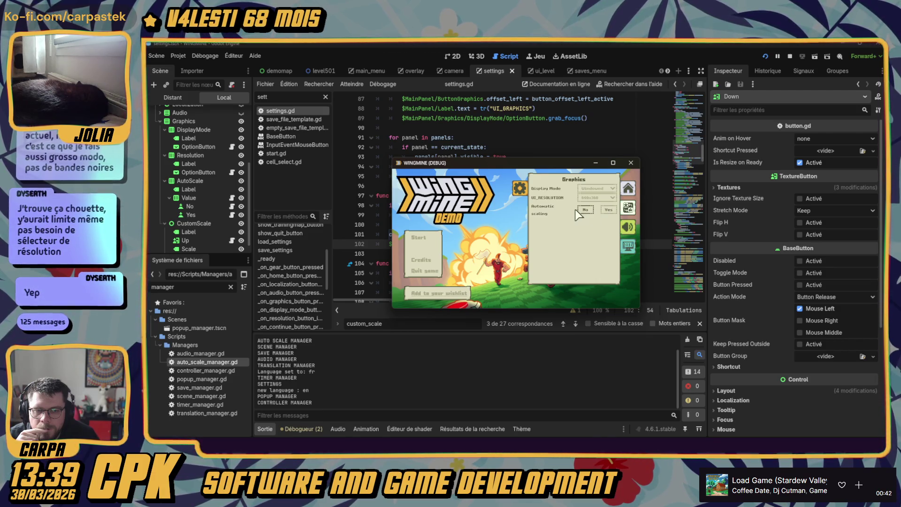
click(586, 213)
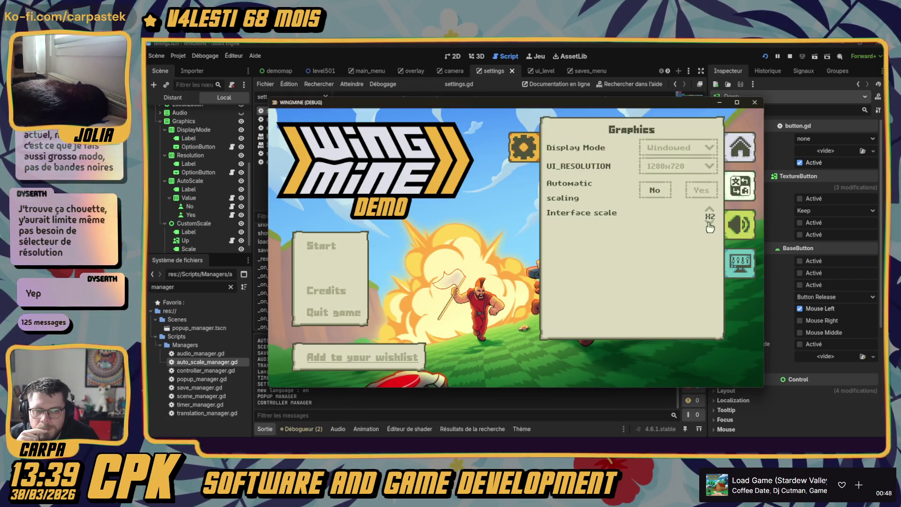
drag(763, 99, 790, 80)
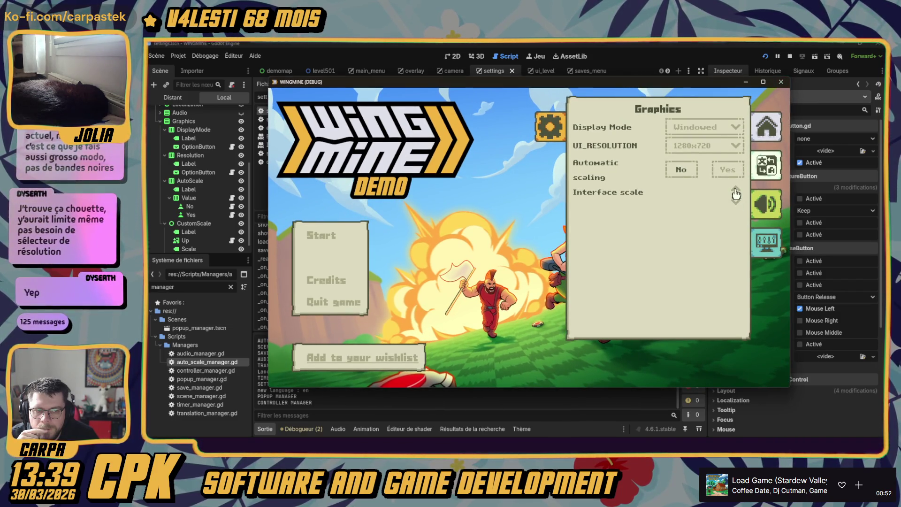
drag(791, 204, 797, 204)
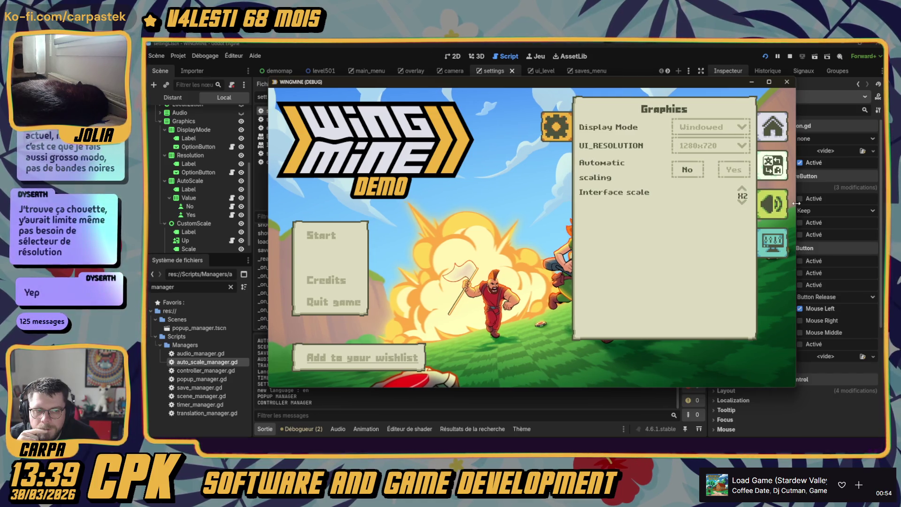
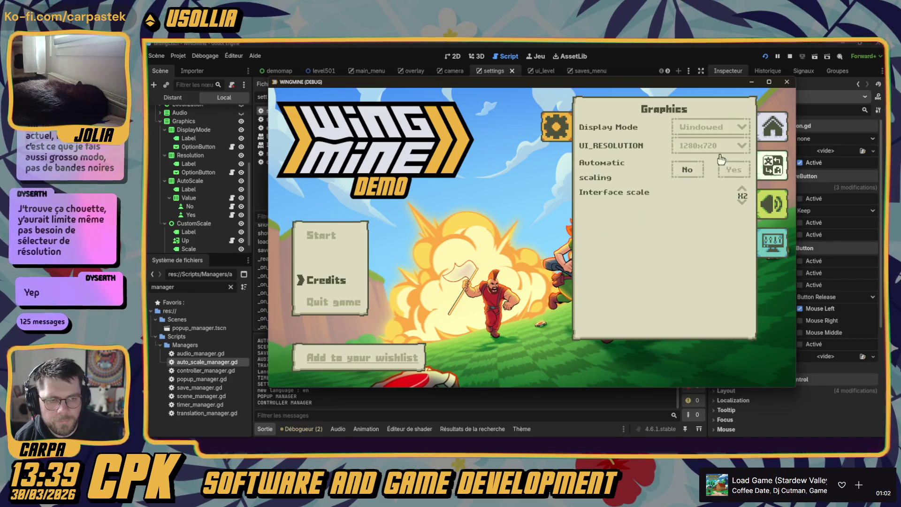
- Close the game, add a breakpoint on line 334 in _on_graphics_custom_scale_down, and relaunch
click(787, 81)
scroll(490, 239, down, 20)
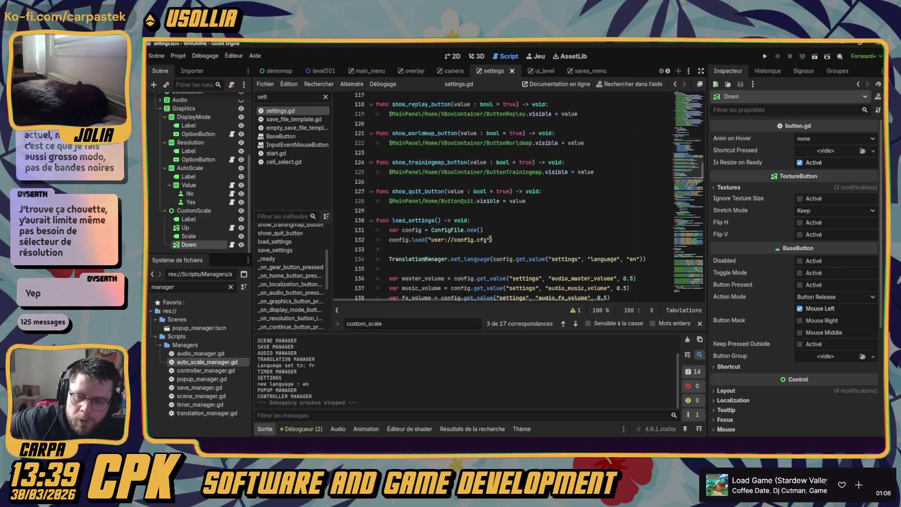
scroll(482, 228, down, 15)
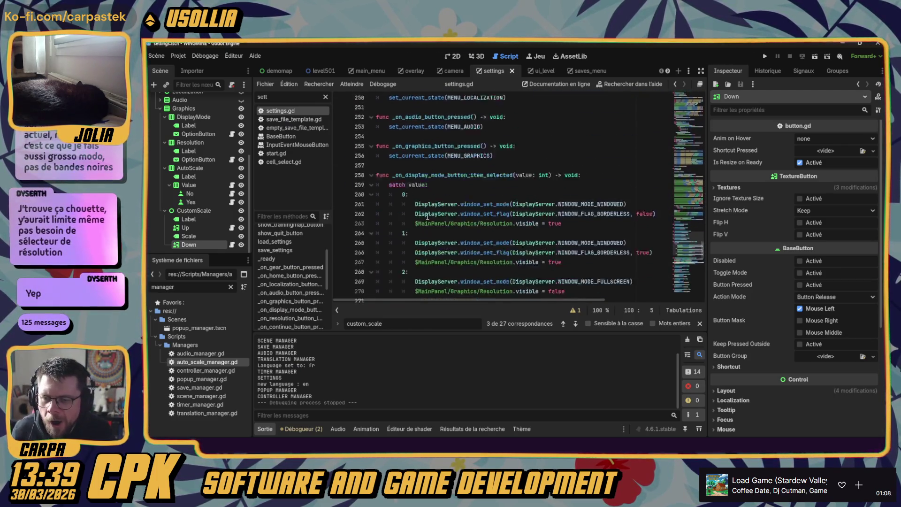
scroll(457, 241, down, 4)
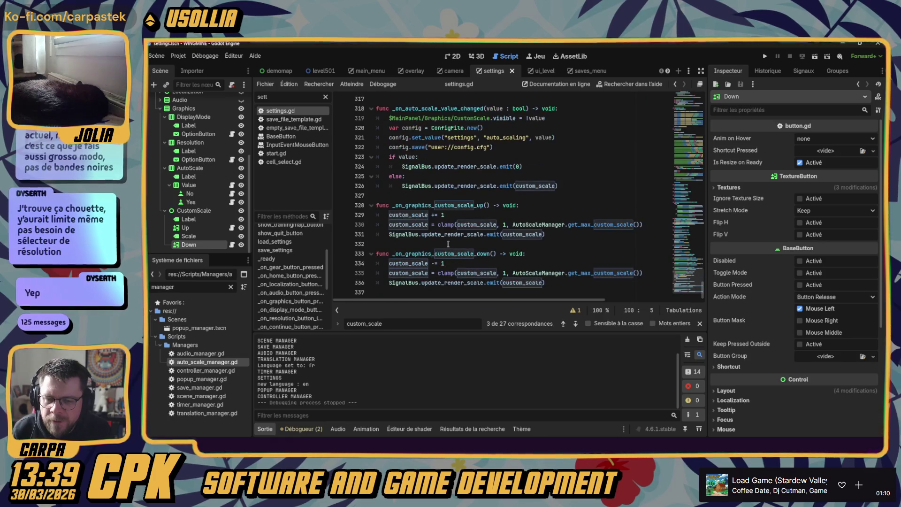
click(431, 253)
click(340, 263)
click(765, 56)
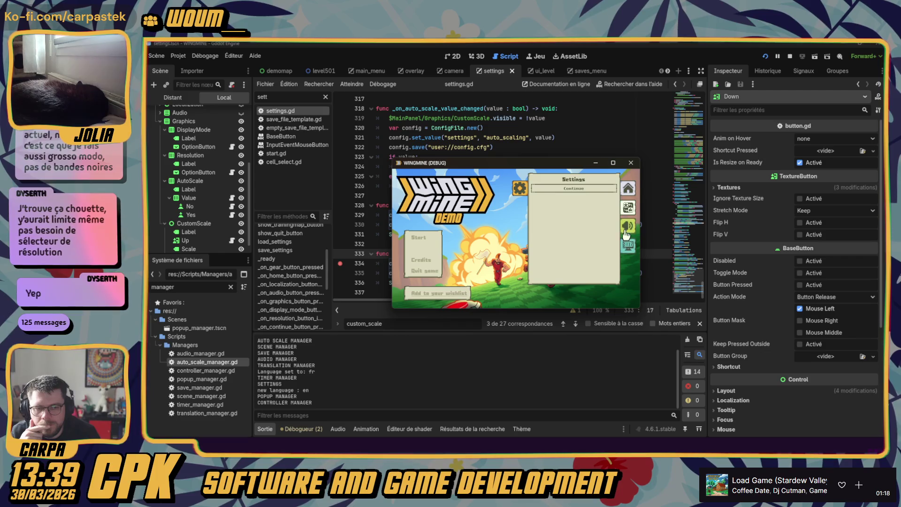
- In the maximized game's Graphics settings, lower the interface scale to hit the line 334 breakpoint
click(629, 247)
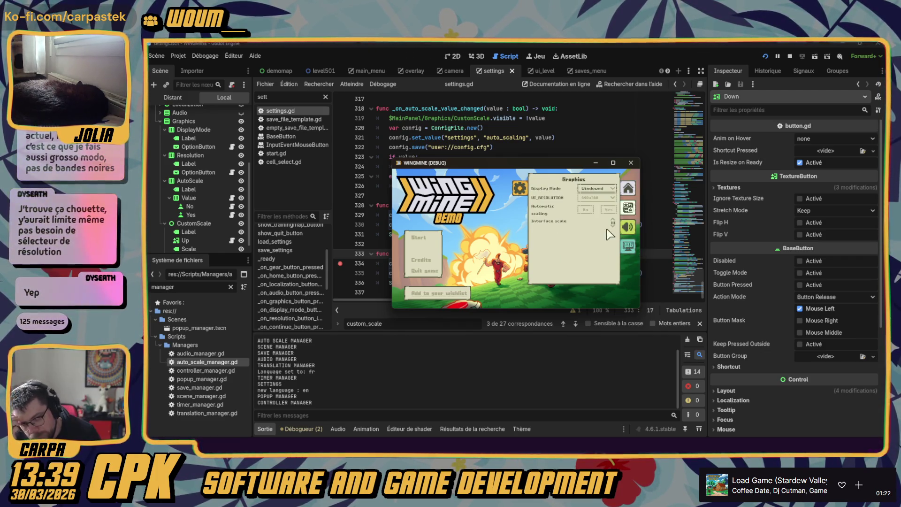
click(613, 162)
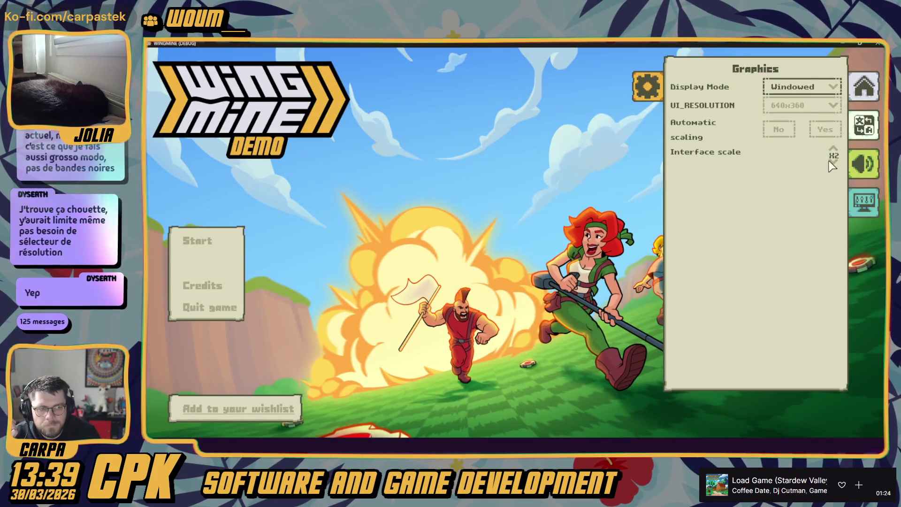
click(831, 162)
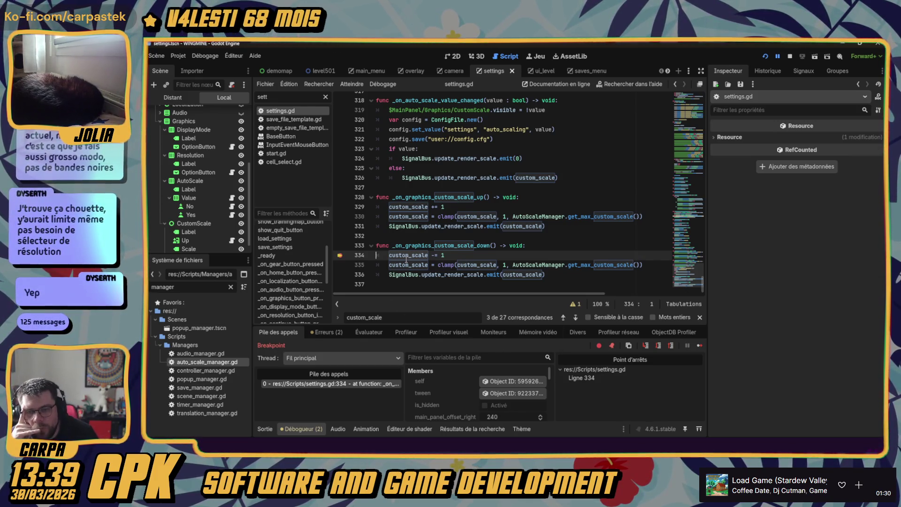
- Step over to lines 335 and 336, checking custom_scale in the Members list
click(659, 347)
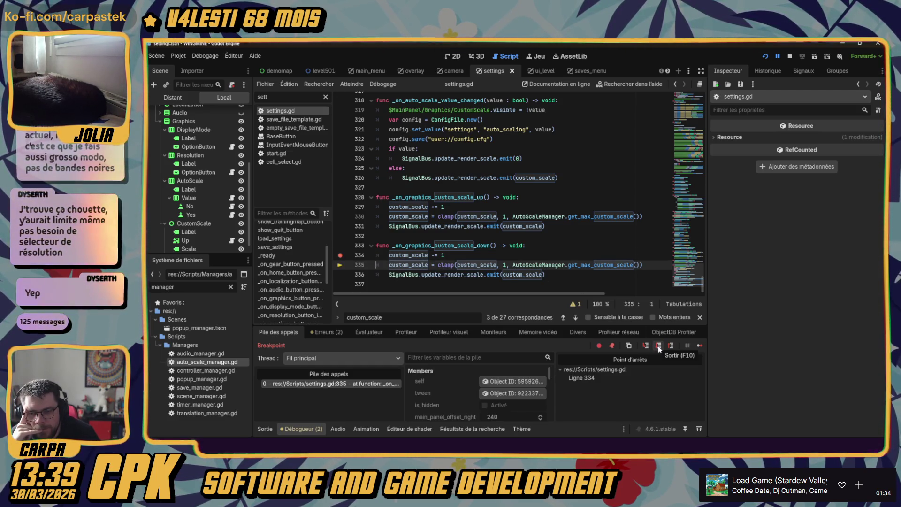
scroll(448, 384, down, 3)
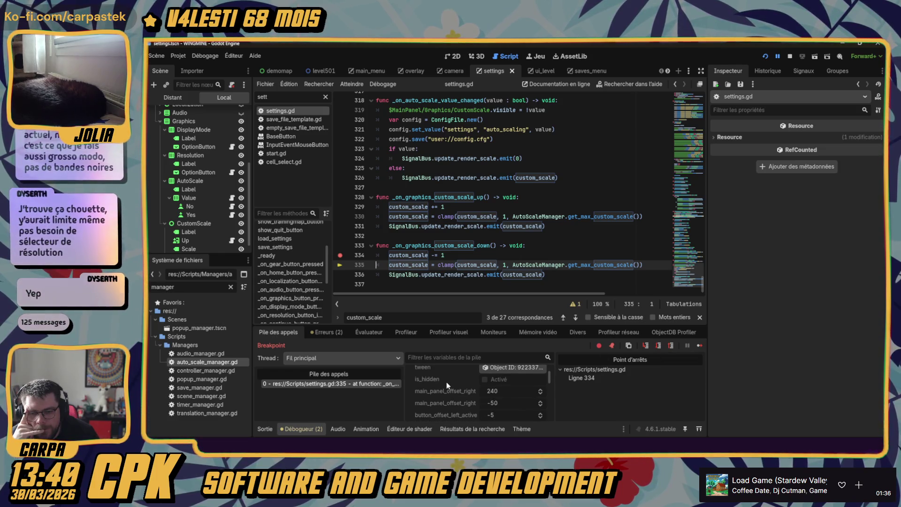
scroll(445, 382, up, 3)
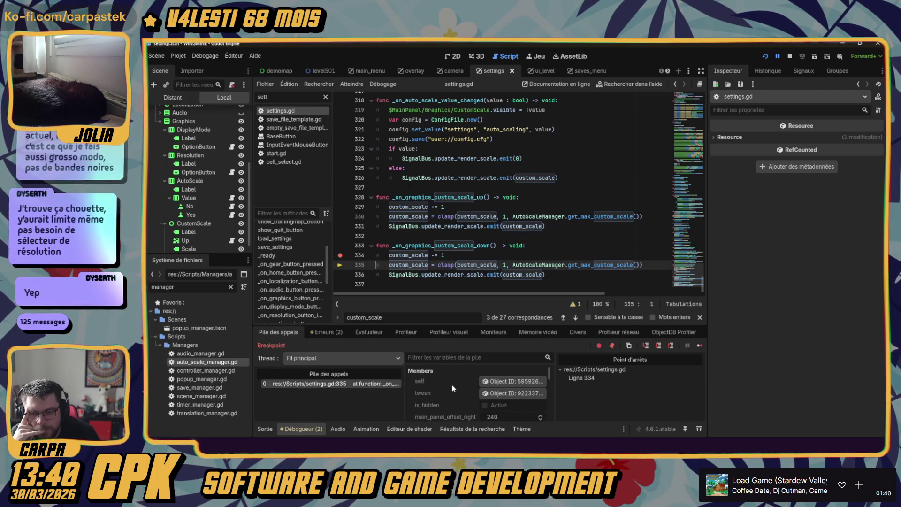
scroll(445, 383, down, 5)
scroll(443, 388, down, 1)
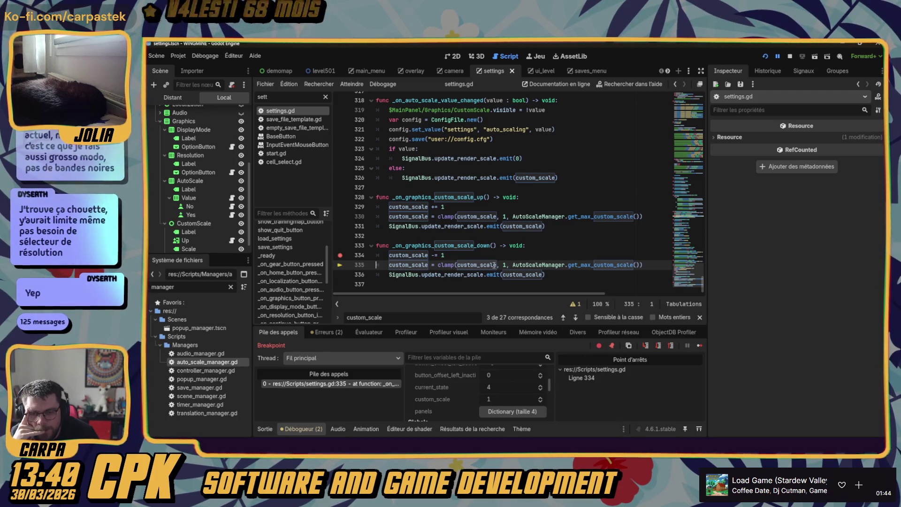
click(658, 346)
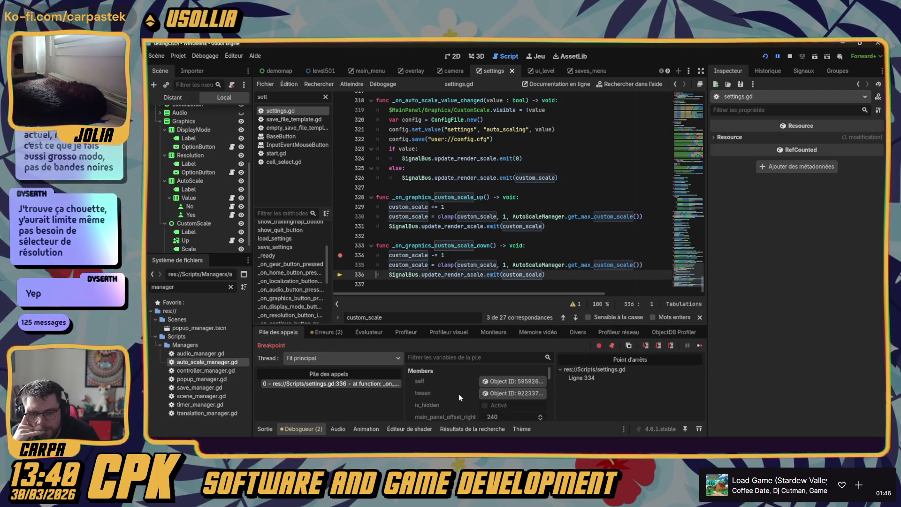
scroll(452, 394, down, 5)
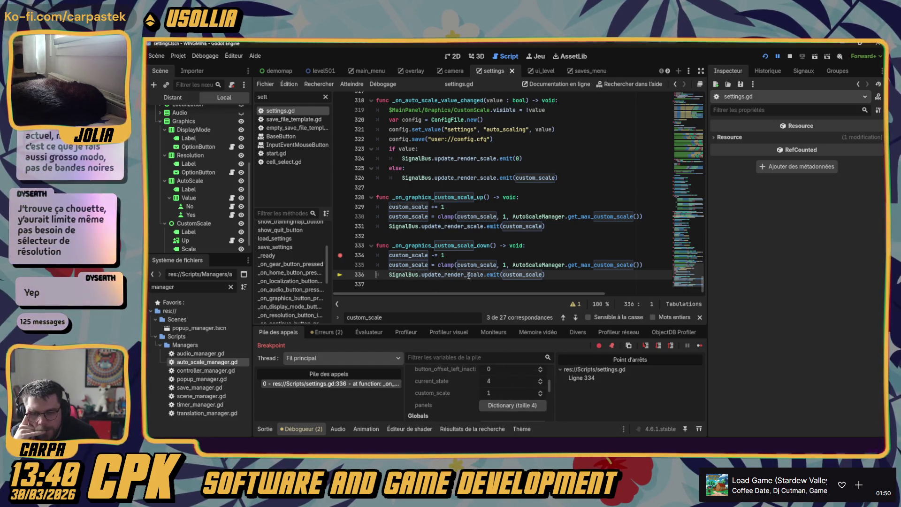
- Step out of the scale-down function and resume the game
click(659, 346)
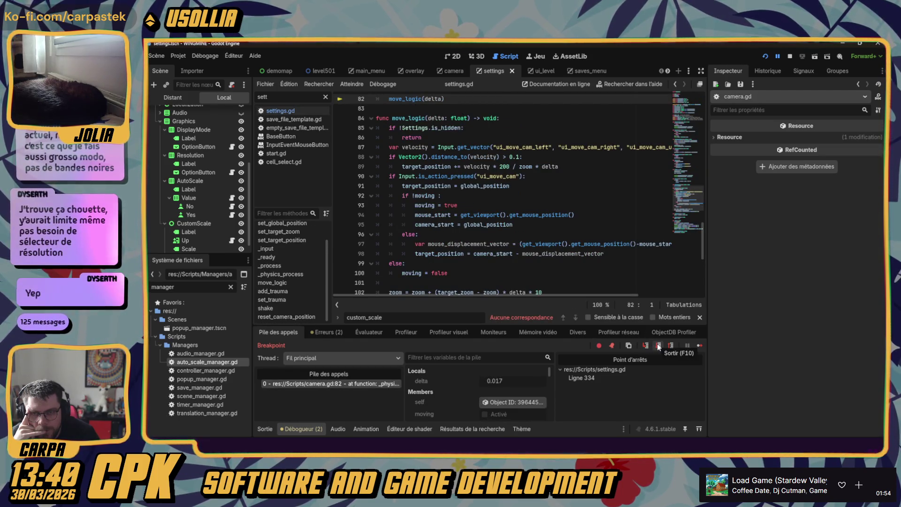
click(658, 345)
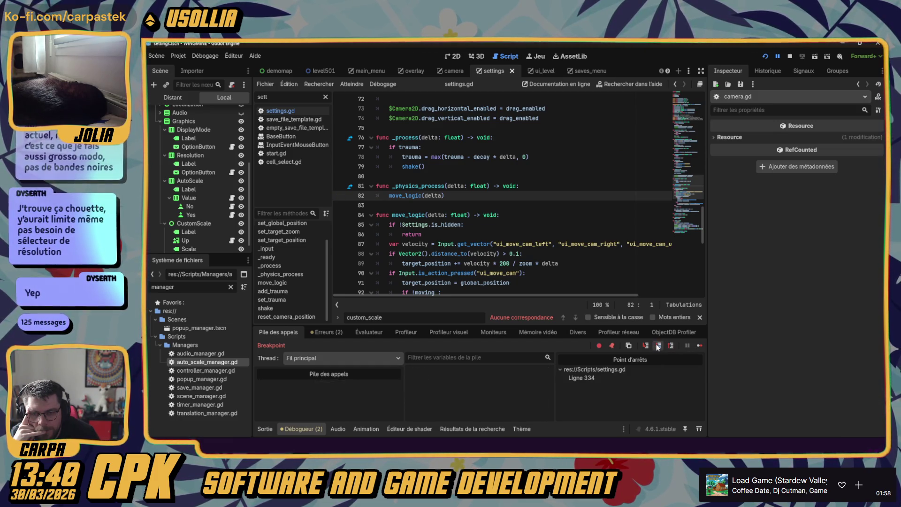
click(698, 346)
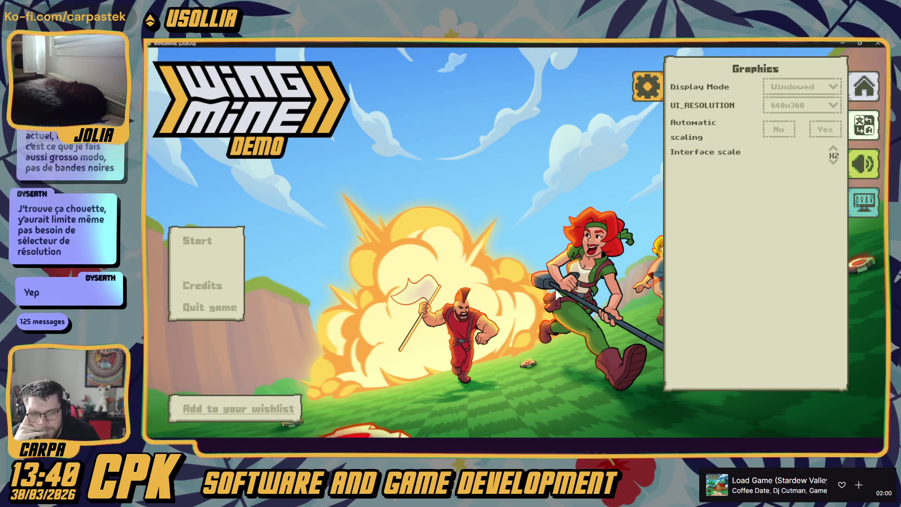
- Lower the interface scale again to hit line 334 and inspect the variables
click(834, 162)
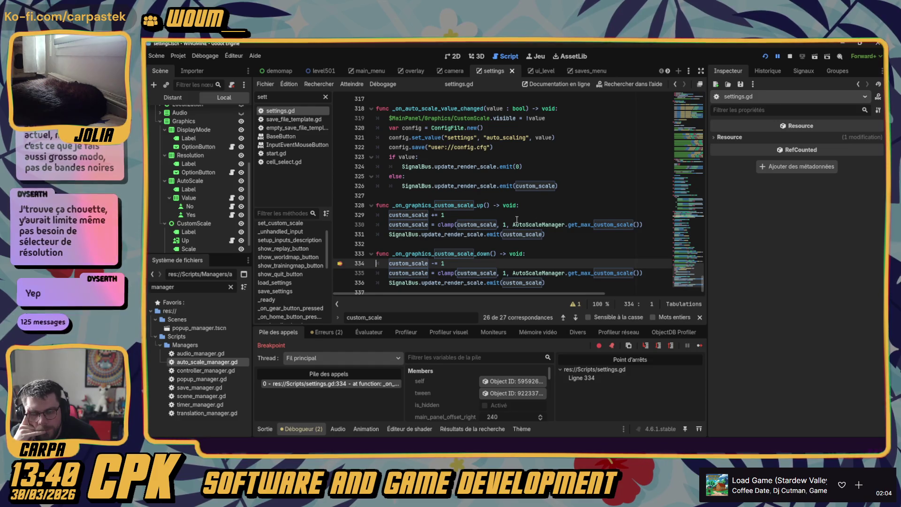
scroll(513, 226, down, 1)
scroll(469, 382, down, 3)
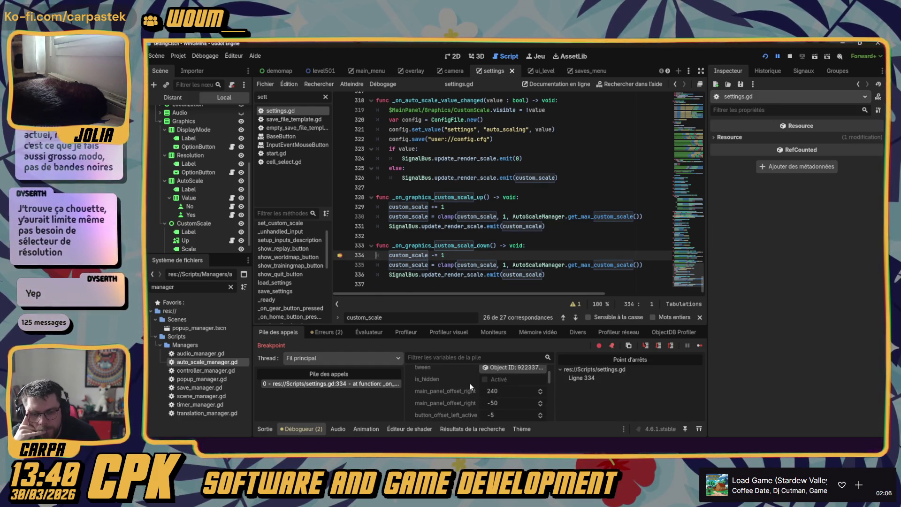
scroll(460, 386, down, 10)
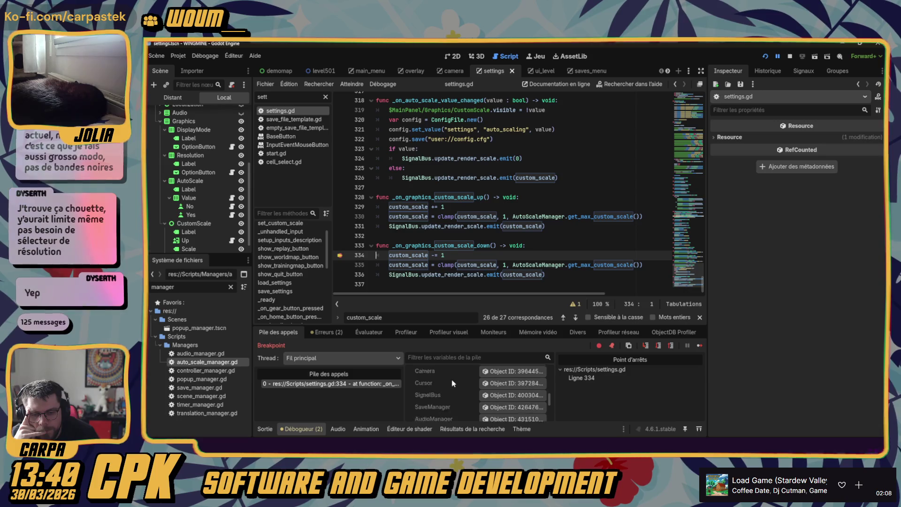
scroll(451, 381, up, 5)
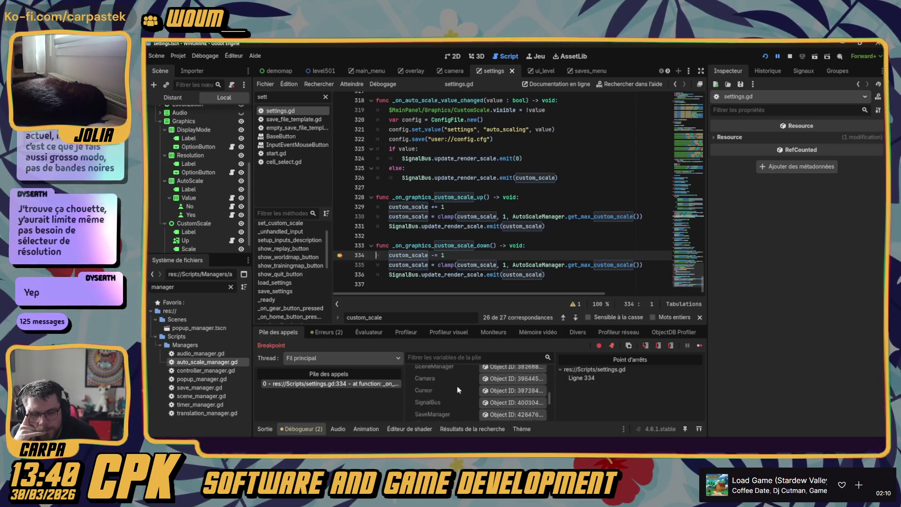
scroll(458, 389, up, 3)
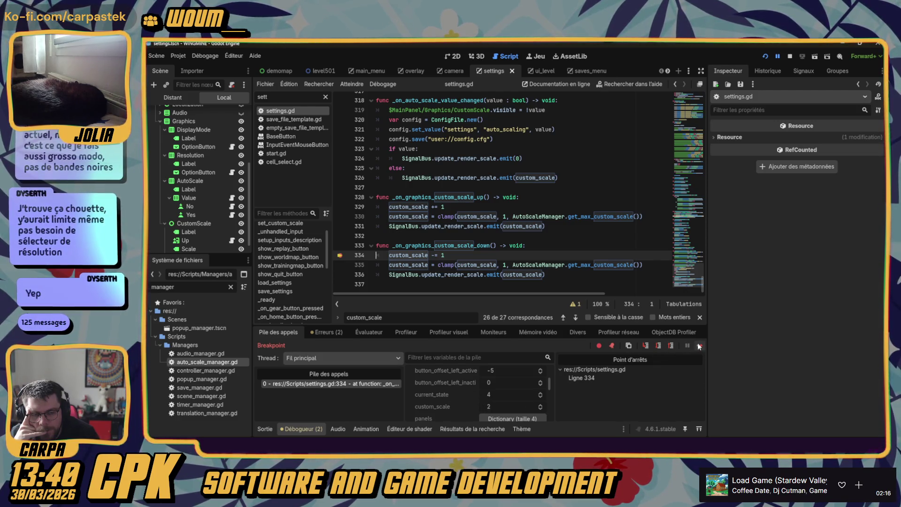
- Step past the decrement so custom_scale drops to 1, then stop debugging
click(657, 345)
scroll(446, 398, down, 1)
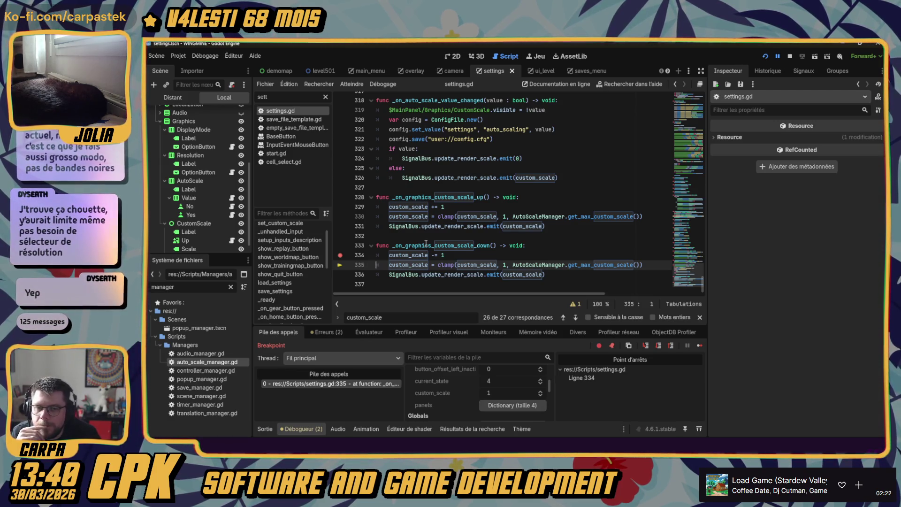
click(789, 56)
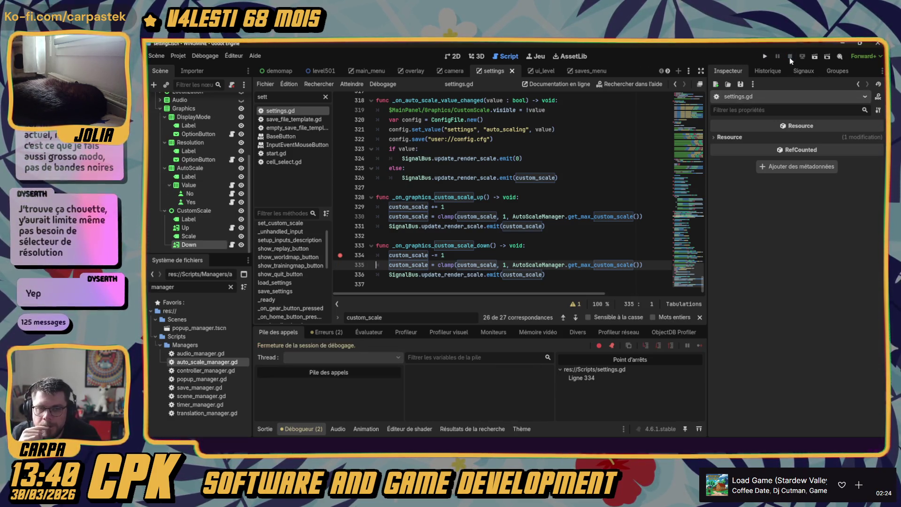
- Cycle through custom_scale matches to reach set_custom_scale around line 98
click(571, 317)
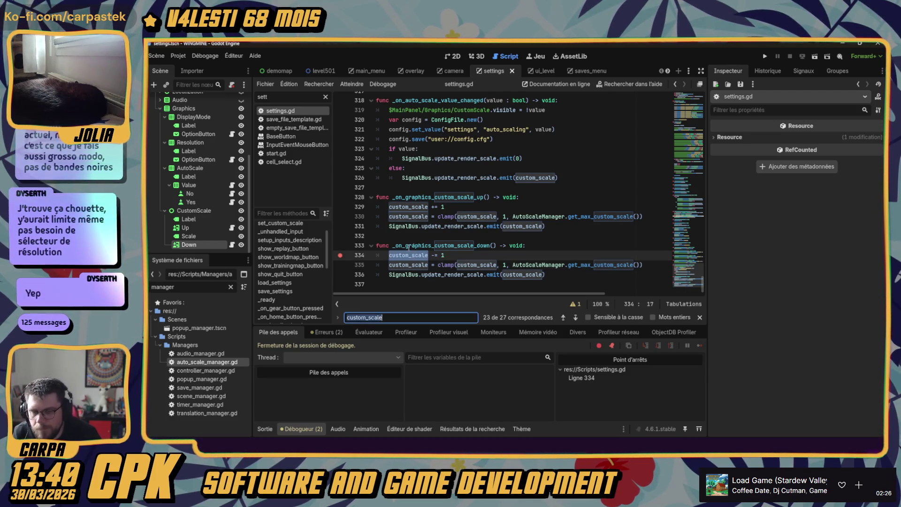
click(576, 317)
click(575, 317)
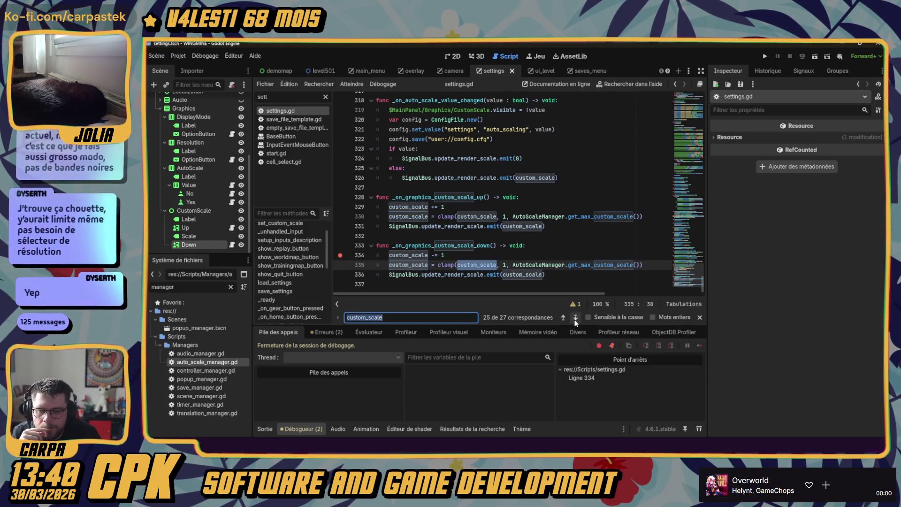
click(575, 317)
click(576, 317)
click(575, 318)
click(575, 318)
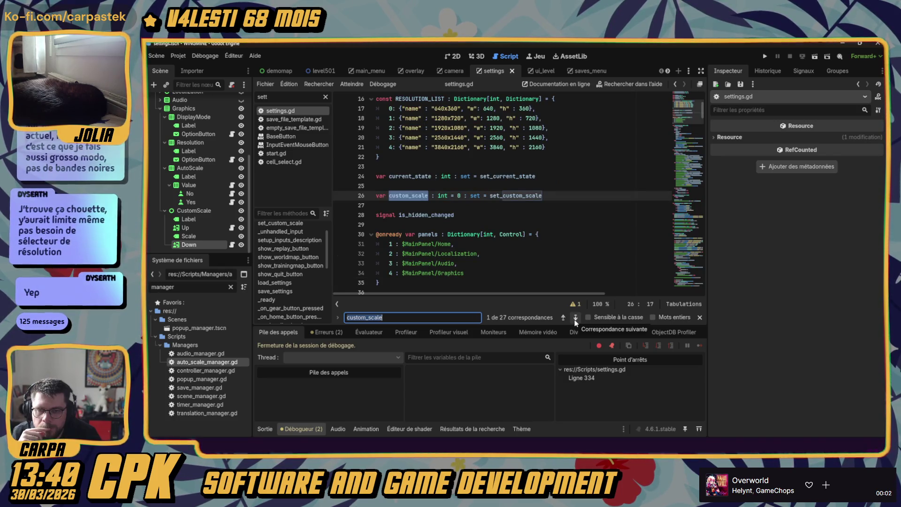
click(576, 318)
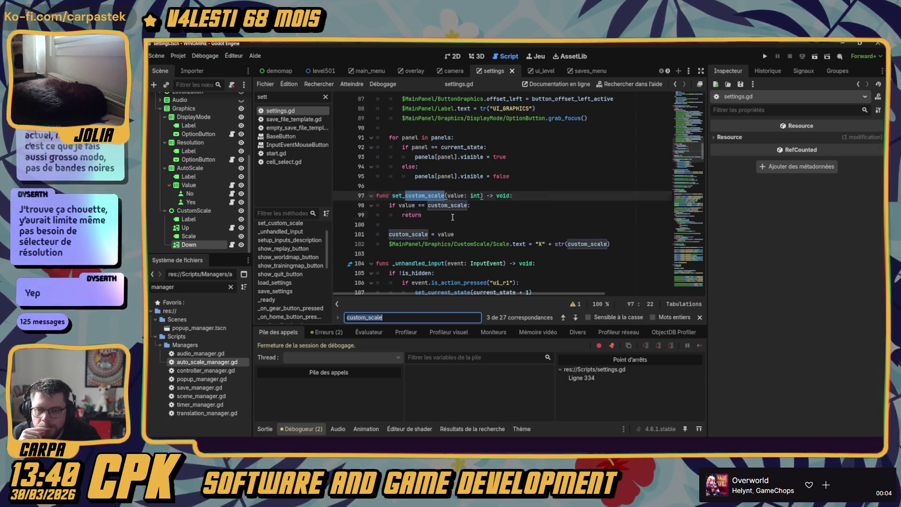
click(452, 216)
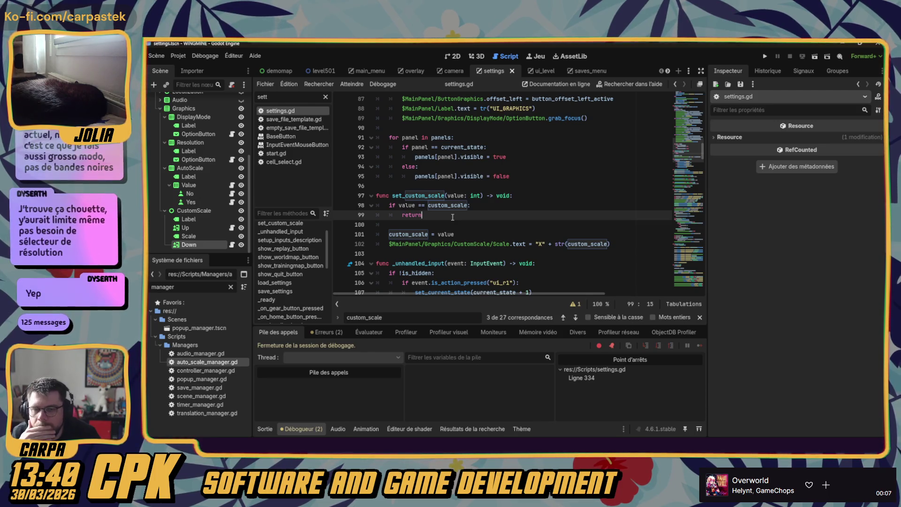
- Move the breakpoint from line 334 to line 98 and run the project
click(340, 205)
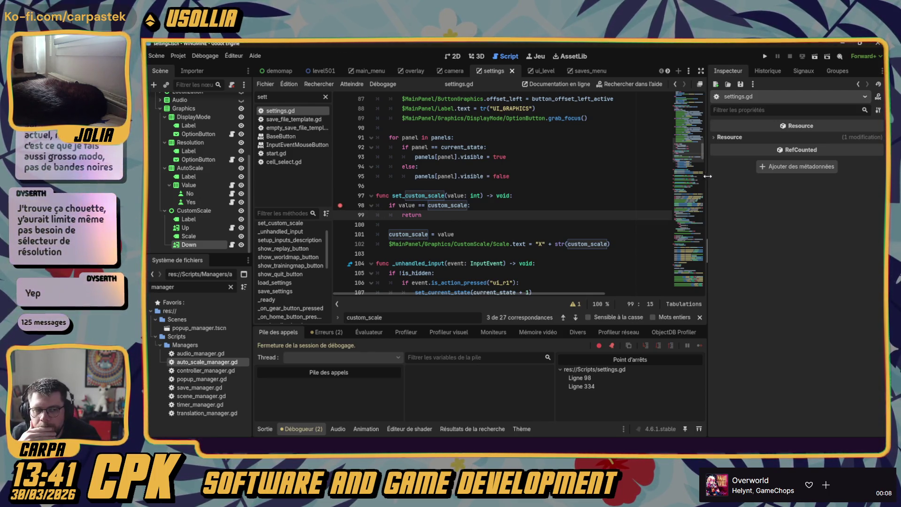
drag(690, 150, 700, 321)
click(340, 255)
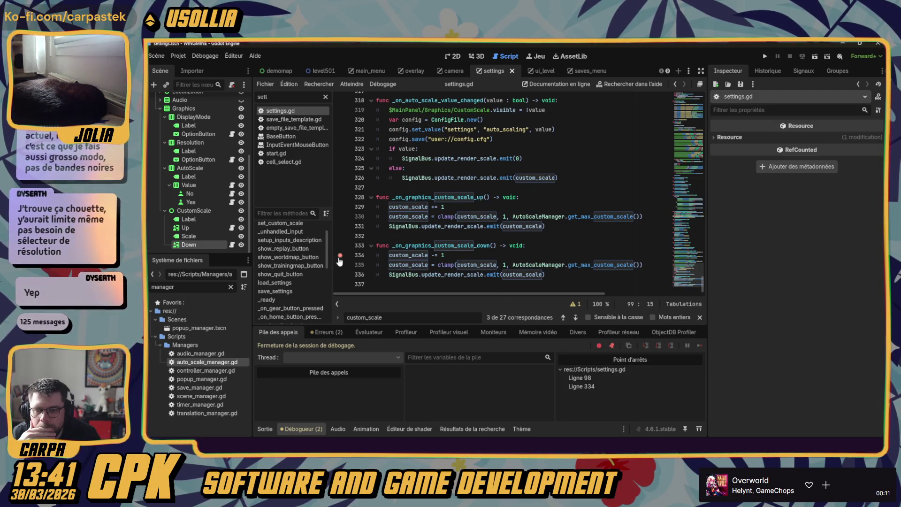
click(765, 56)
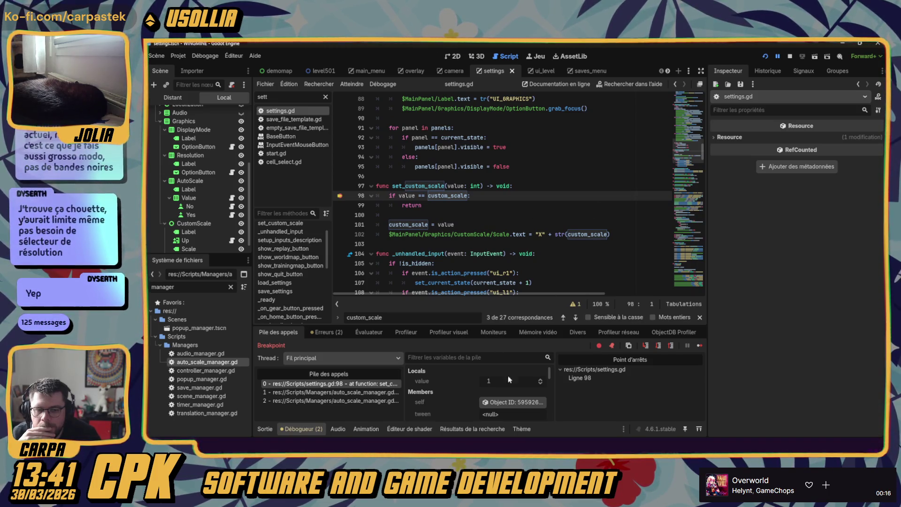
- Resume past the breakpoint, open the game settings, and raise the interface scale
click(699, 345)
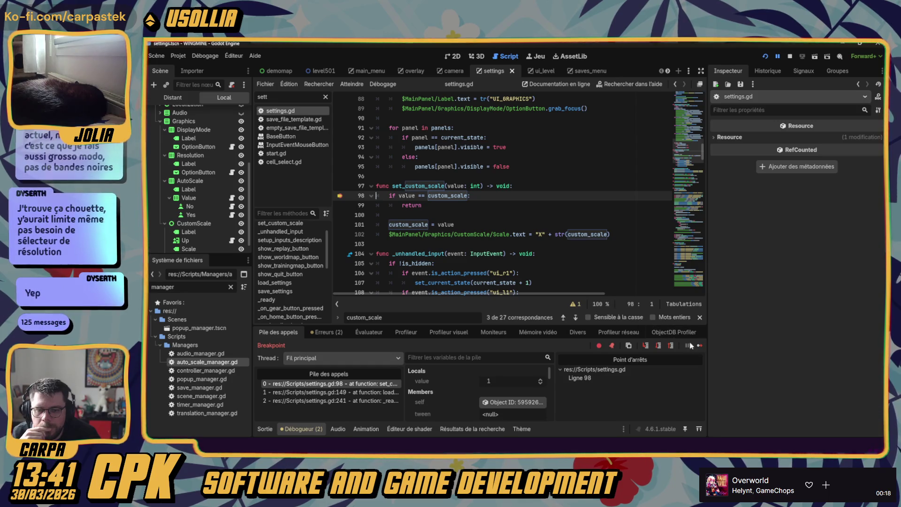
click(700, 345)
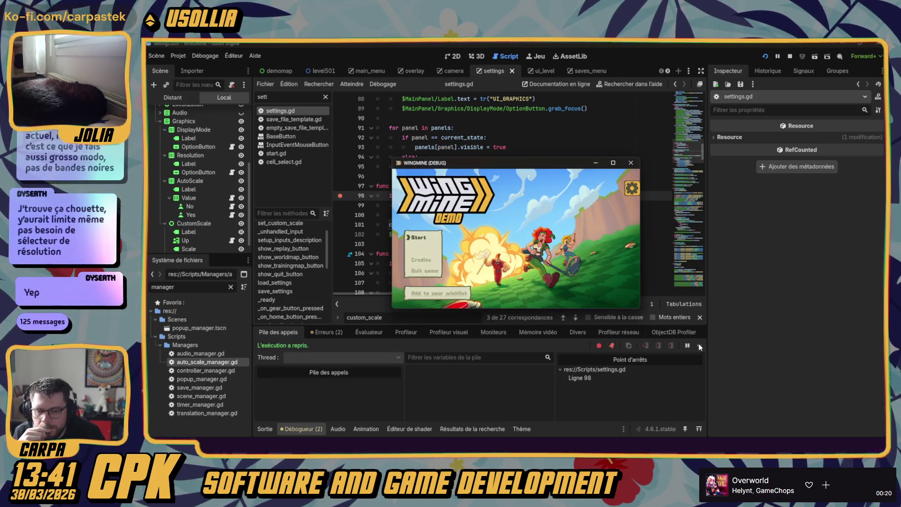
click(631, 188)
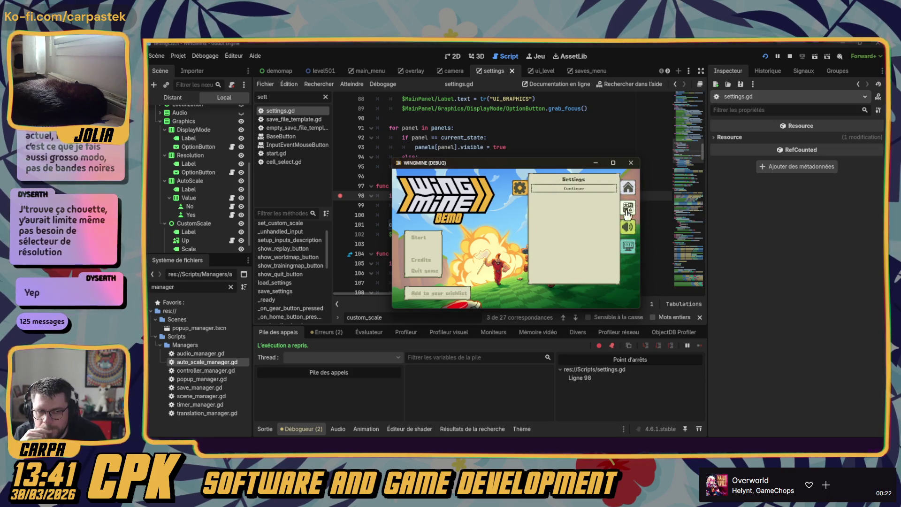
click(613, 221)
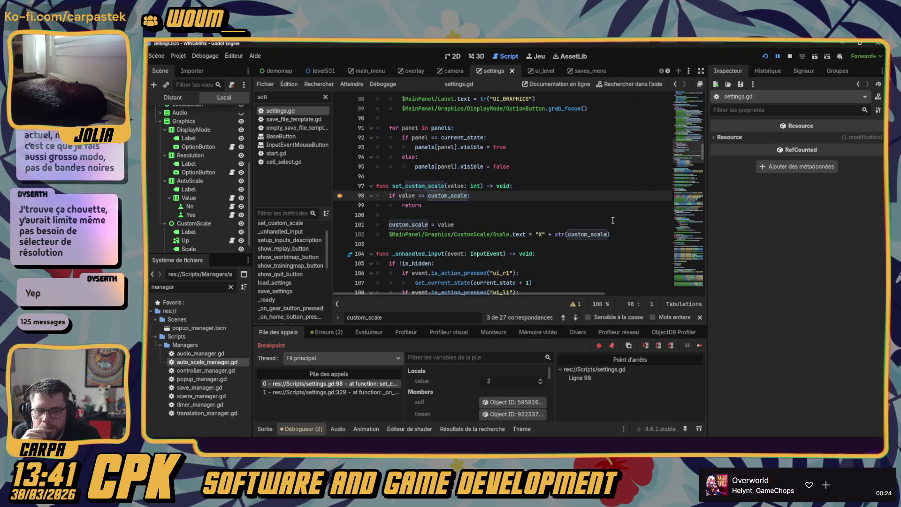
- Step through set_custom_scale and the render scale update into auto_scale_manager.gd
click(658, 346)
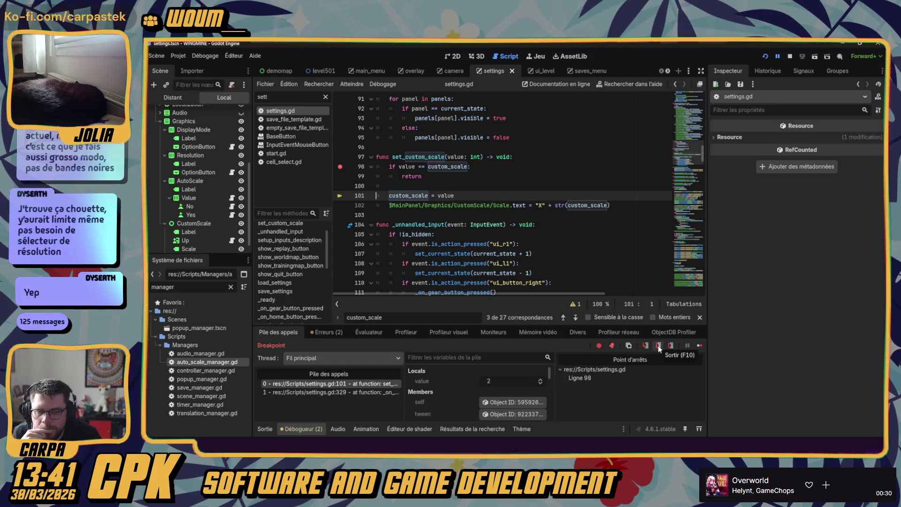
click(659, 346)
click(659, 346)
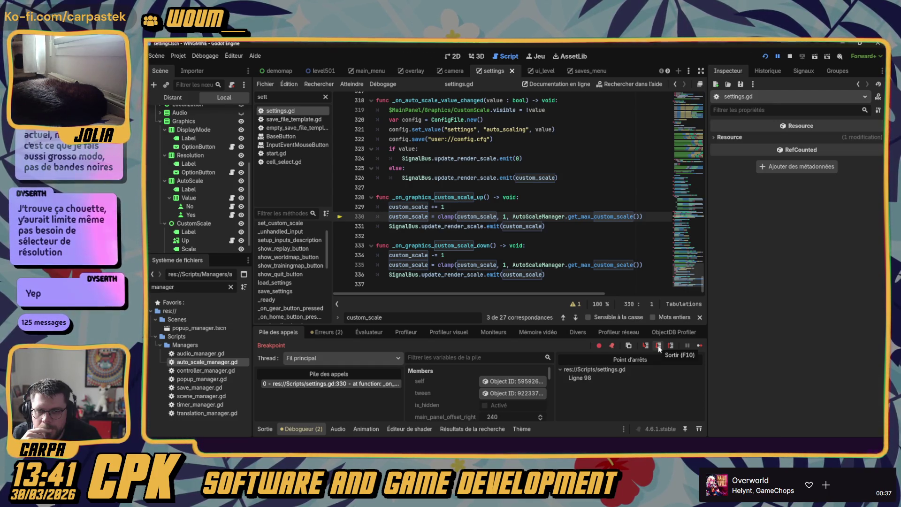
click(659, 345)
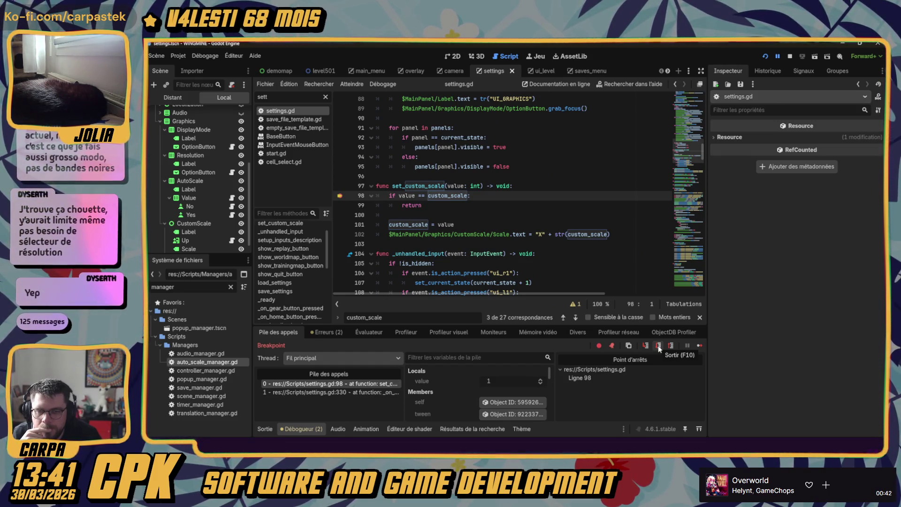
click(659, 346)
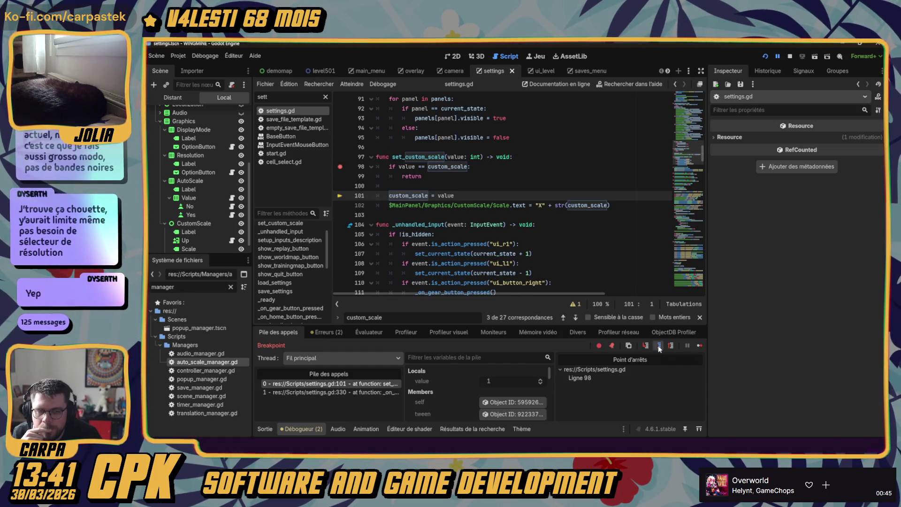
click(659, 346)
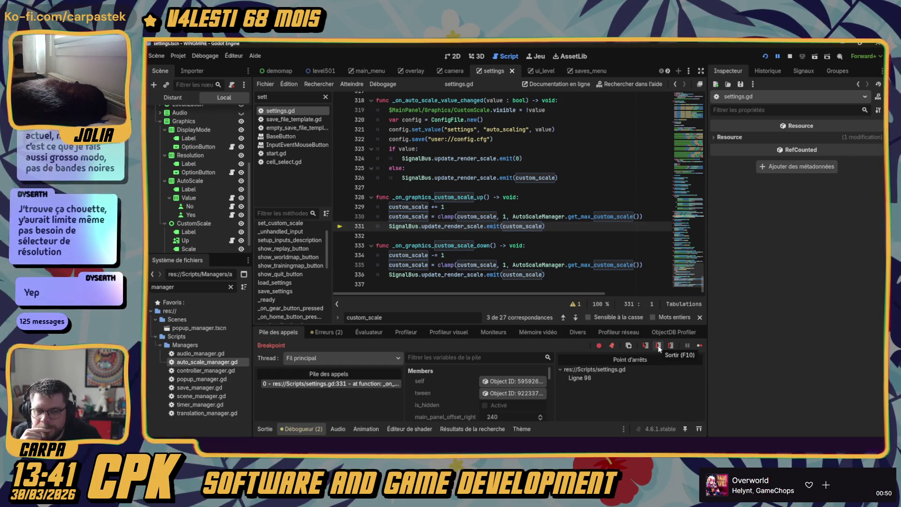
click(659, 346)
click(658, 346)
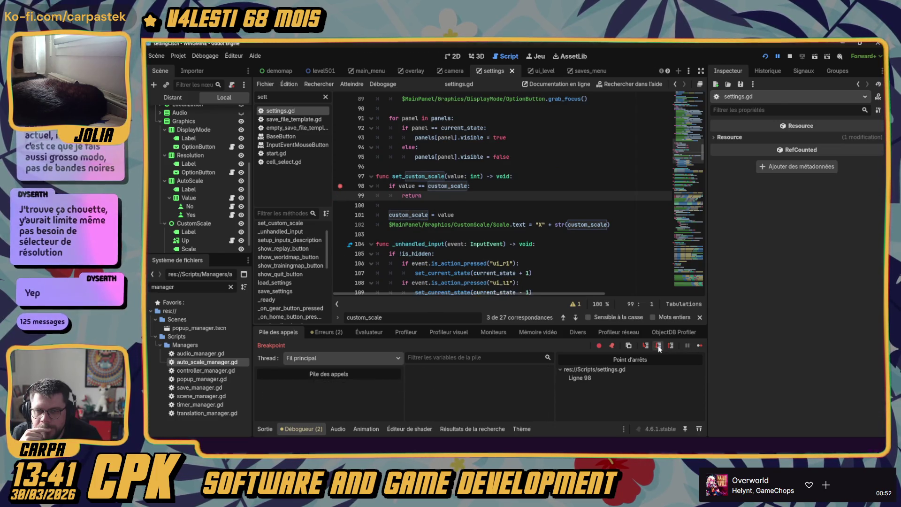
click(659, 346)
click(659, 346)
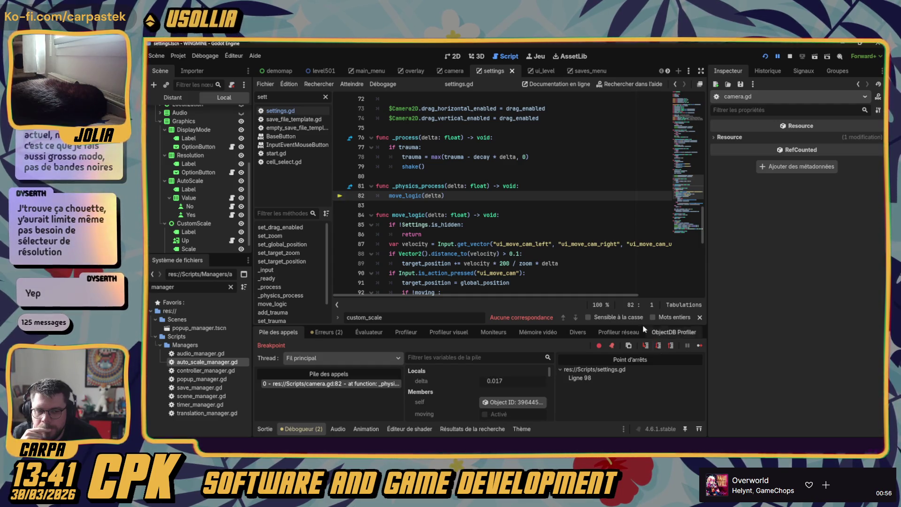
scroll(560, 248, down, 10)
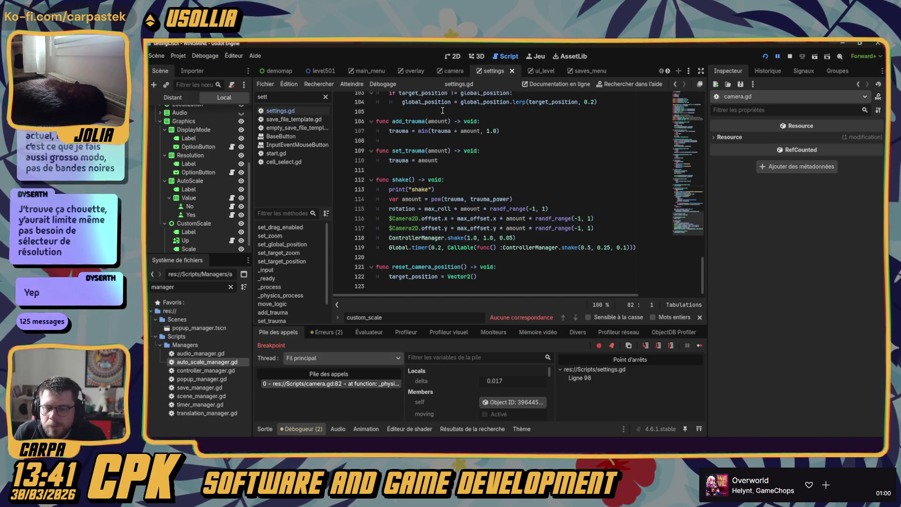
scroll(284, 288, down, 2)
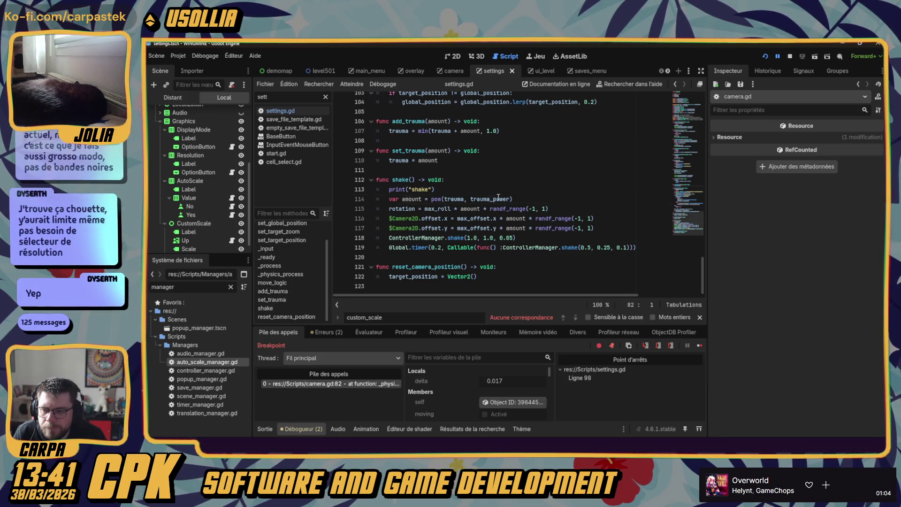
- Back in settings.gd, delete the redundant clamp line 330 in the scale-up handler
click(283, 308)
click(272, 112)
scroll(285, 287, down, 10)
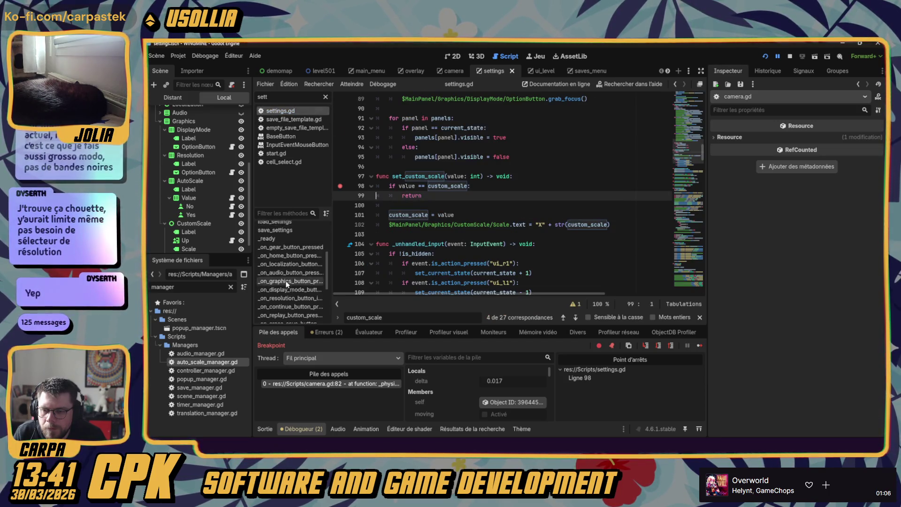
click(284, 317)
click(530, 253)
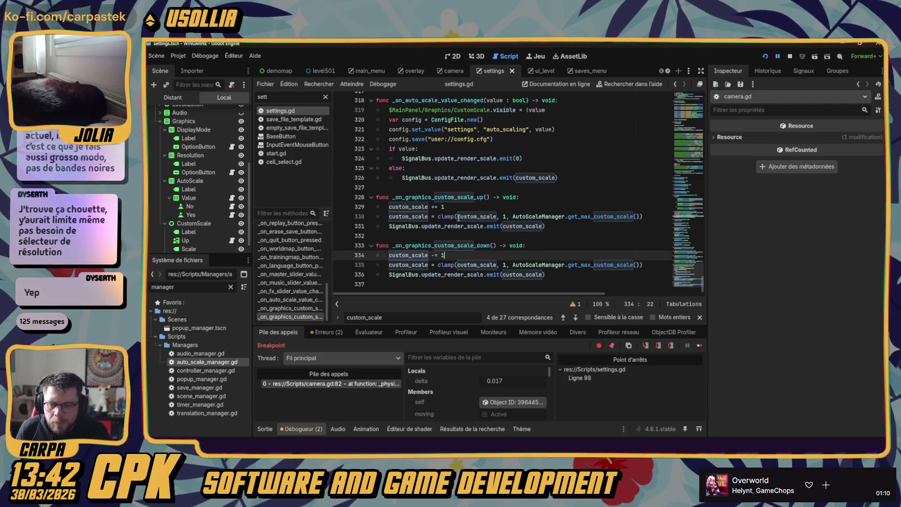
drag(663, 215, 651, 209)
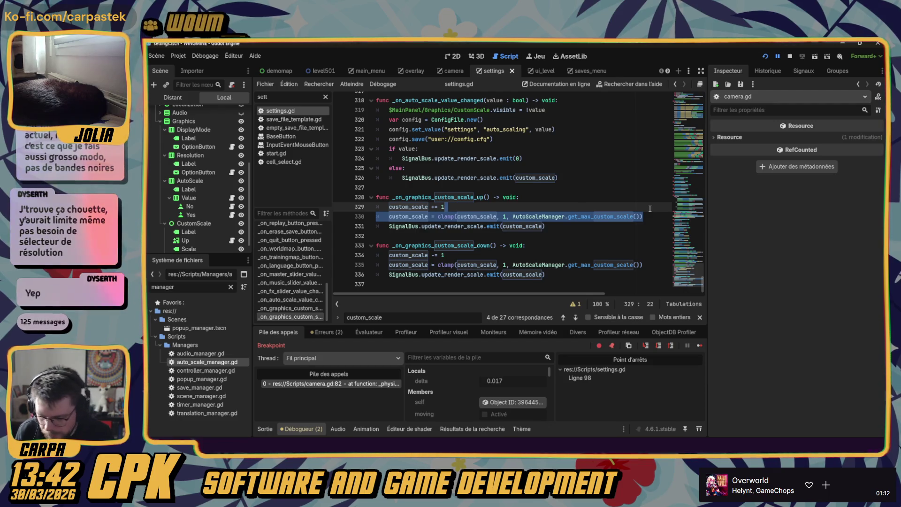
key(BackSpace)
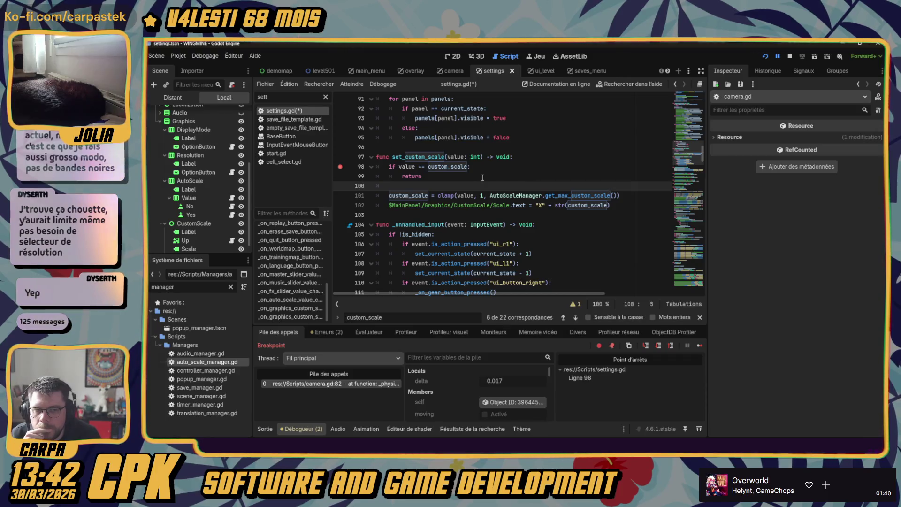
- Save and relaunch, resuming past the line 98 breakpoint while opening the game settings
click(768, 56)
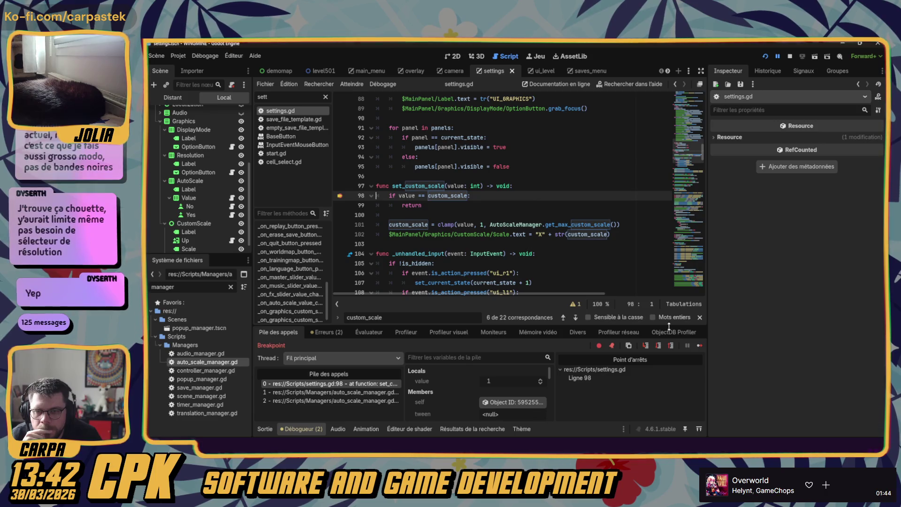
click(699, 346)
click(699, 345)
click(699, 345)
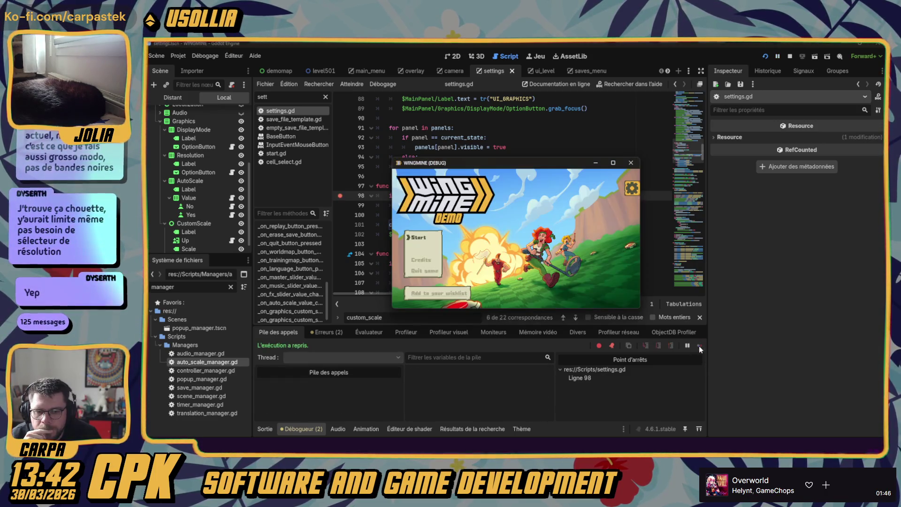
click(632, 188)
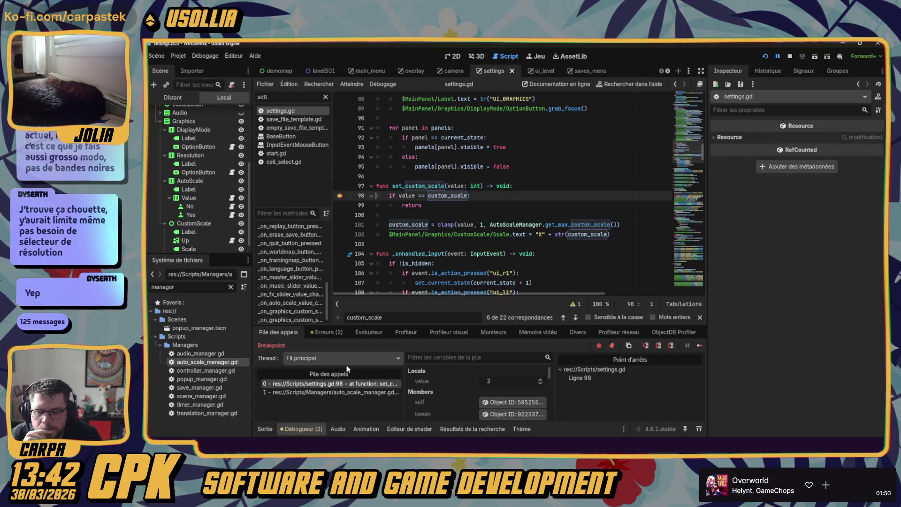
click(699, 346)
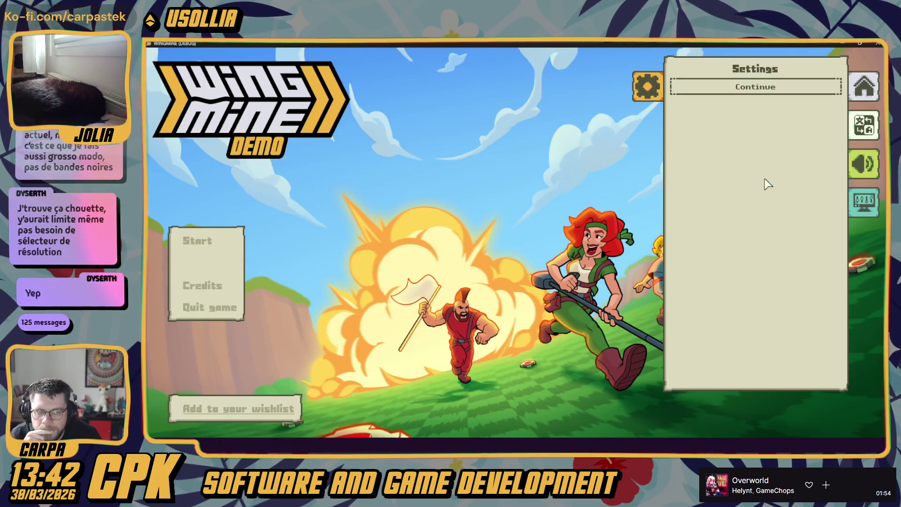
- Change the interface scale on the Graphics page, resume from the breakpoint, and close the game
click(870, 203)
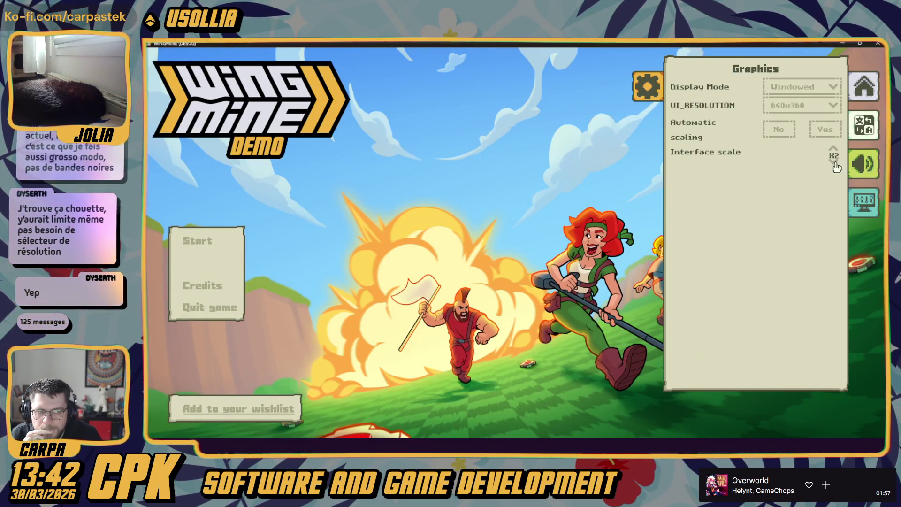
click(835, 153)
click(699, 346)
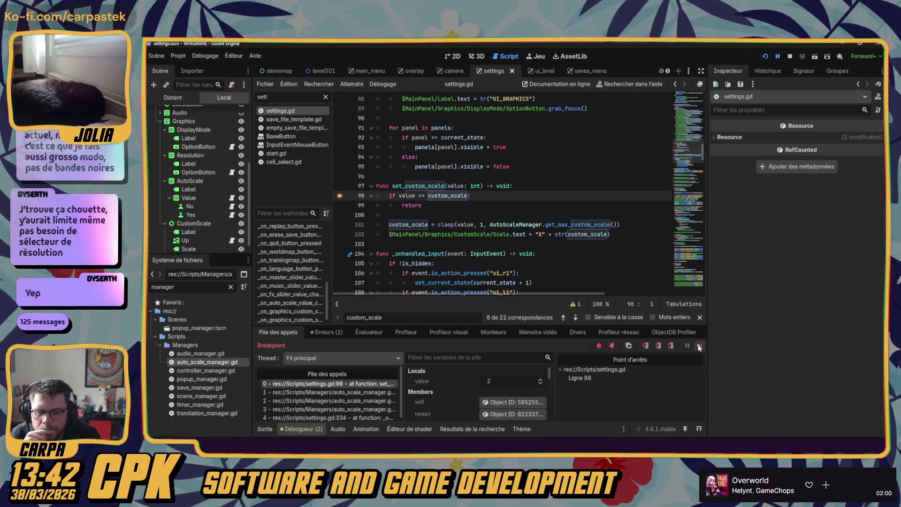
click(699, 346)
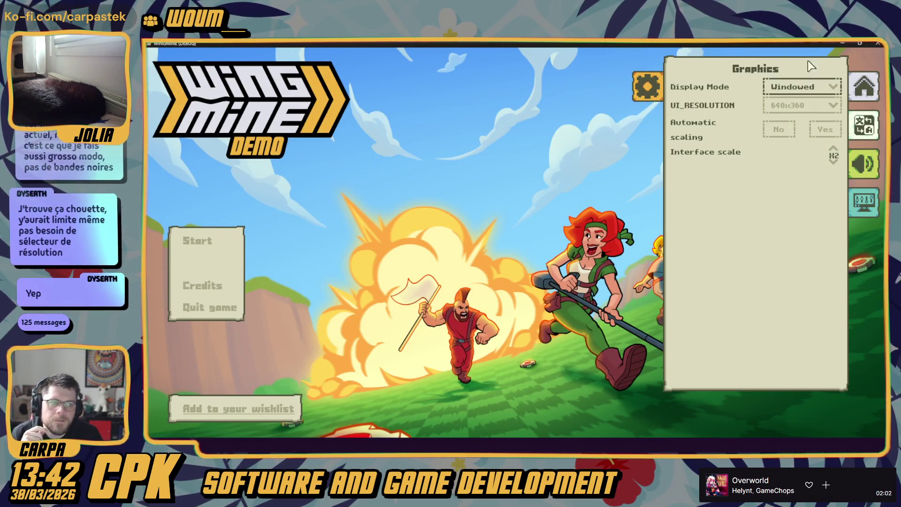
click(878, 44)
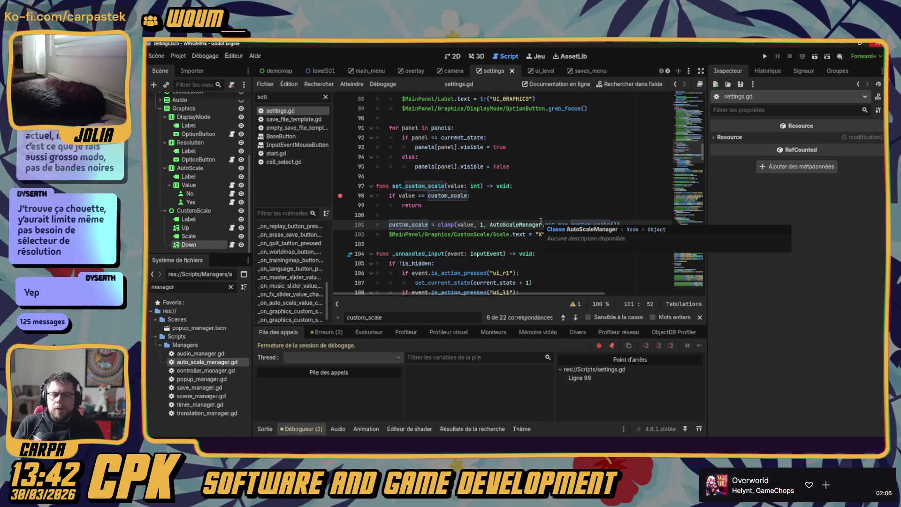
- Review the line 98 custom_scale check, then open auto_scale_manager.gd at _update_size line 34
click(466, 195)
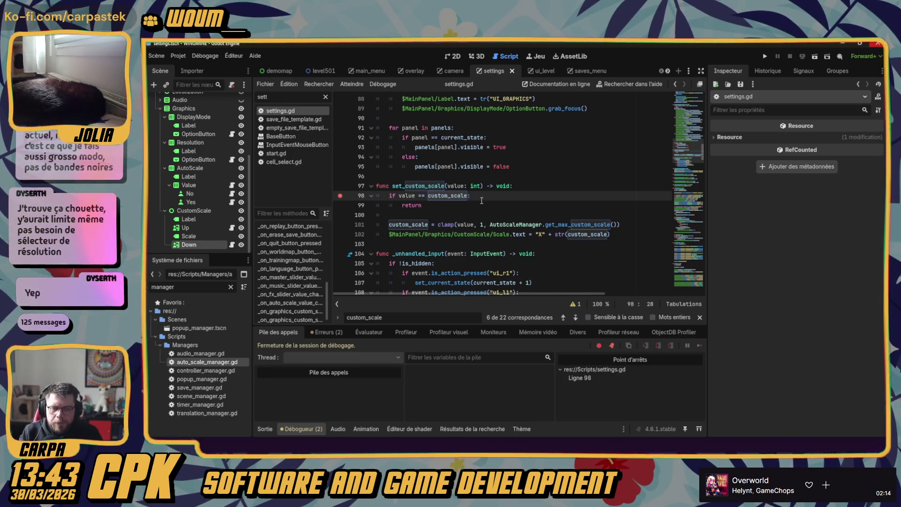
scroll(482, 201, down, 4)
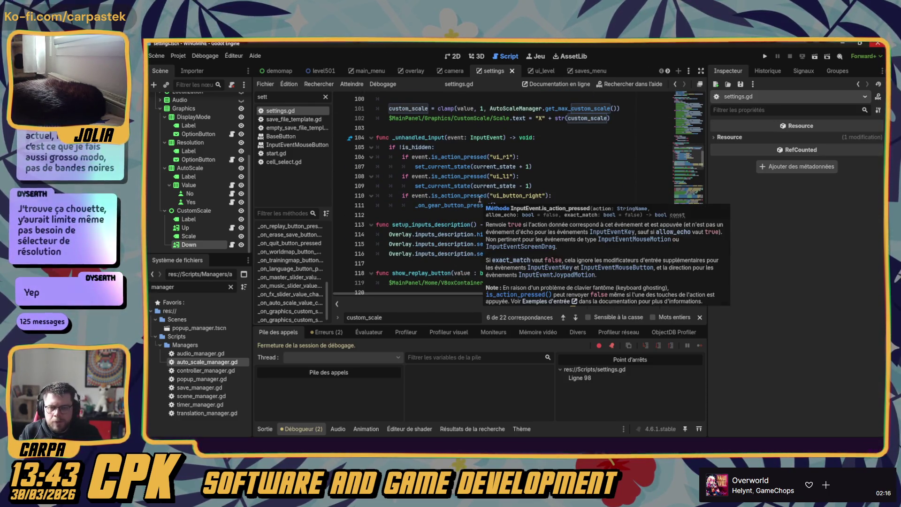
scroll(480, 205, down, 7)
click(483, 195)
scroll(469, 190, up, 11)
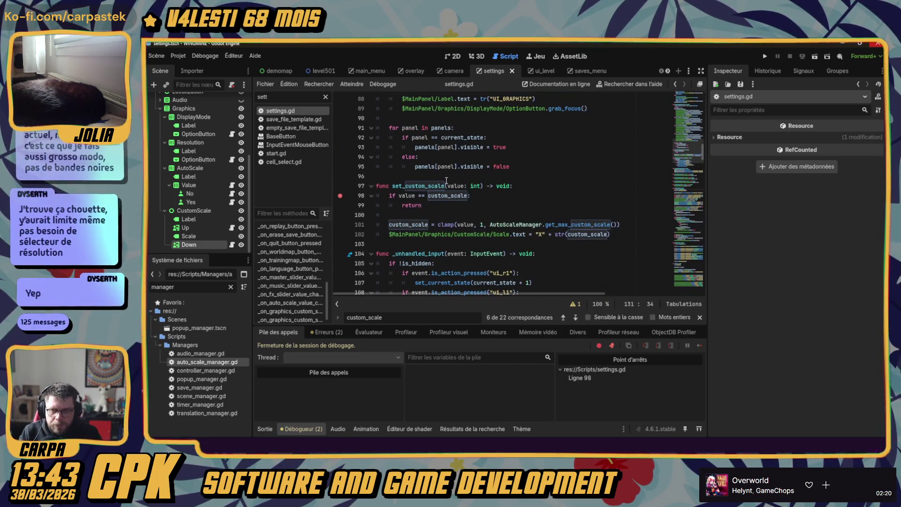
click(447, 179)
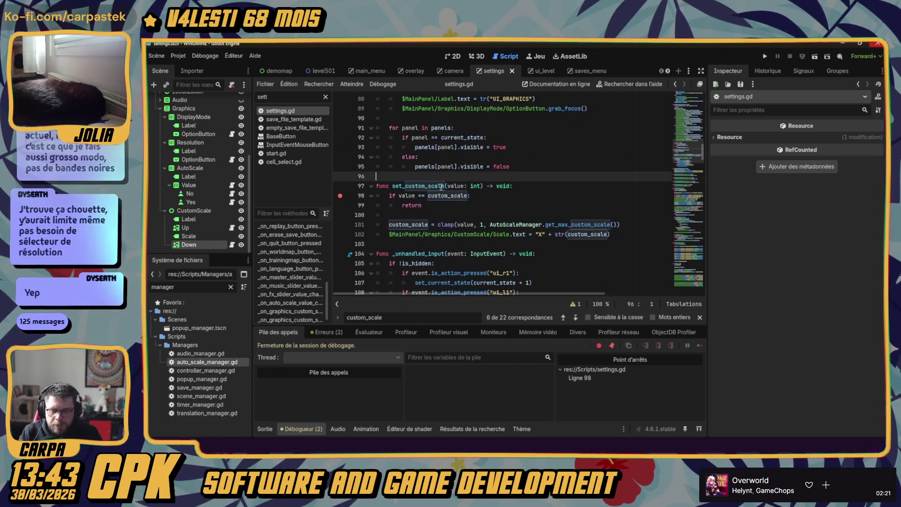
double_click(202, 363)
click(513, 186)
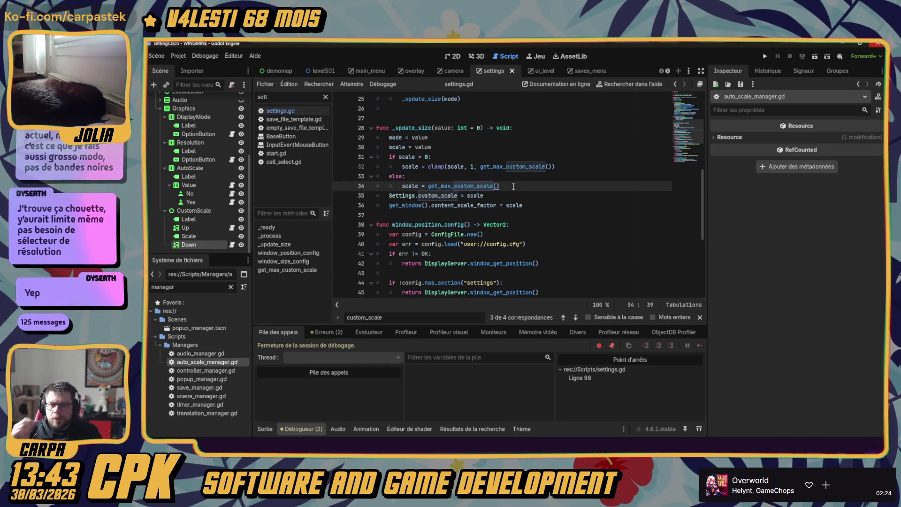
- Inspect the mode and scale variable declarations at the top of auto_scale_manager.gd
click(443, 177)
scroll(448, 171, up, 3)
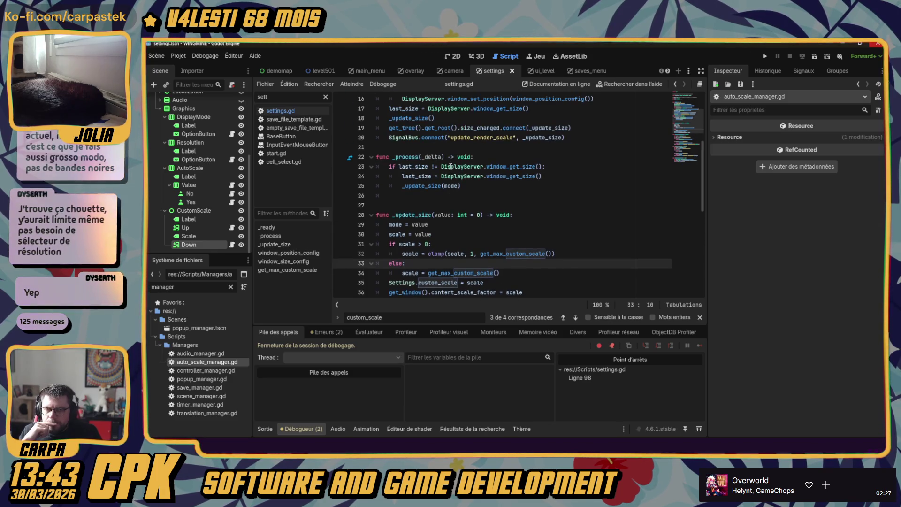
scroll(457, 227, up, 5)
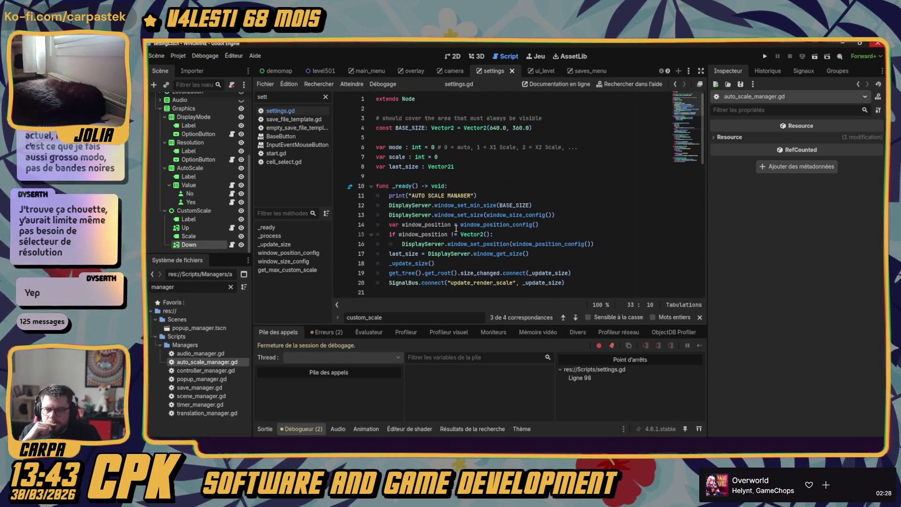
double_click(395, 147)
click(460, 157)
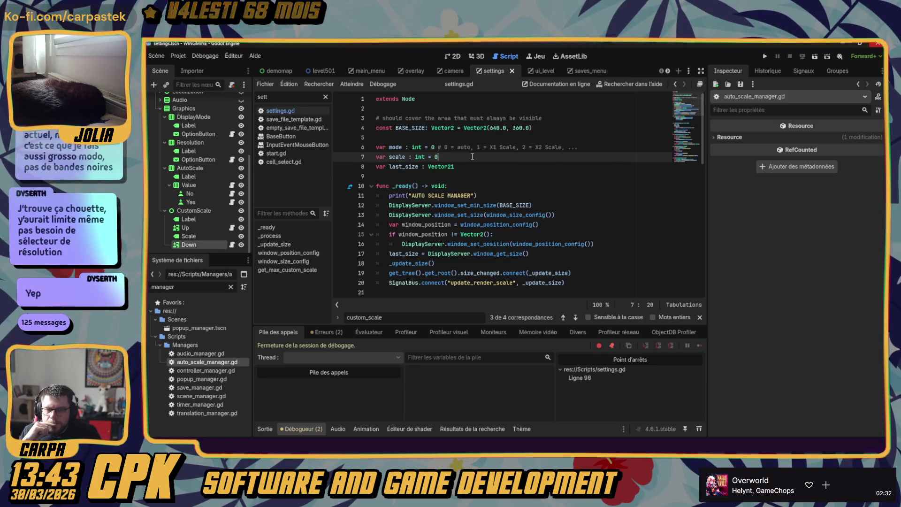
scroll(439, 187, down, 4)
scroll(417, 205, down, 1)
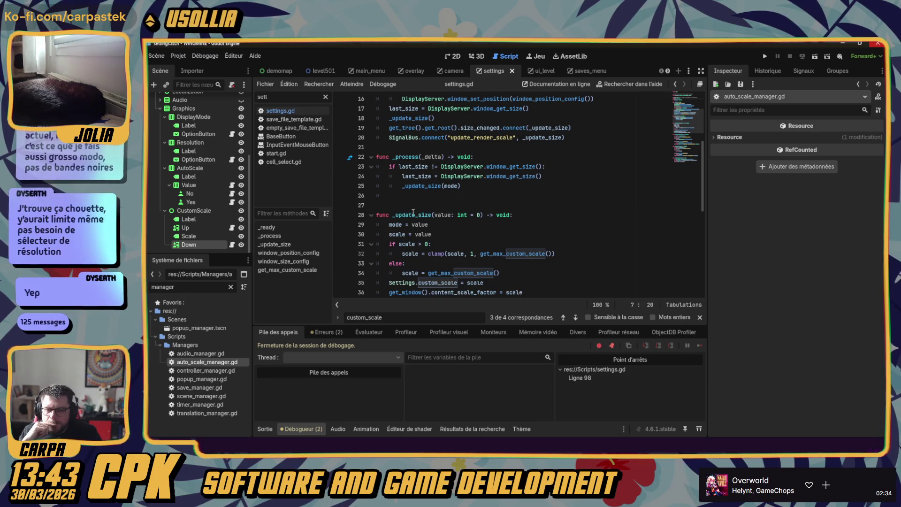
- Check where _update_size assigns mode (line 29), then return to settings.gd
double_click(396, 224)
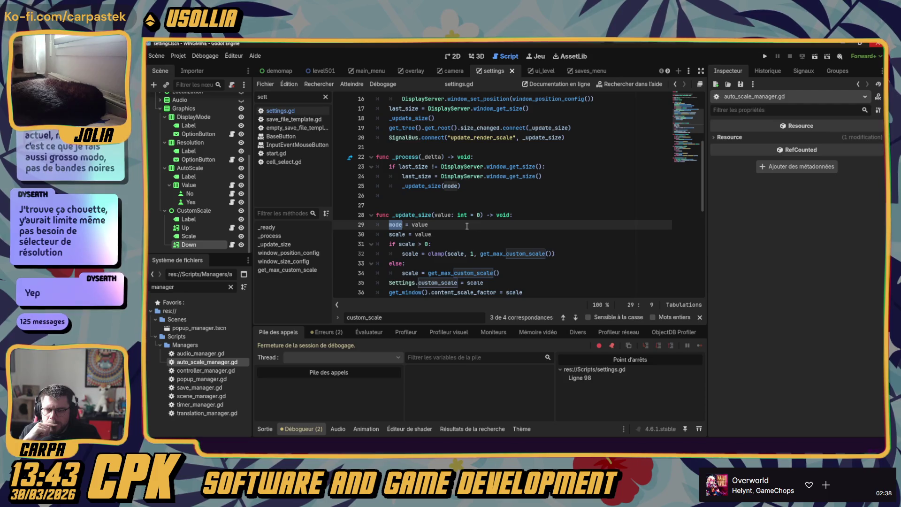
scroll(467, 226, down, 4)
scroll(467, 226, down, 3)
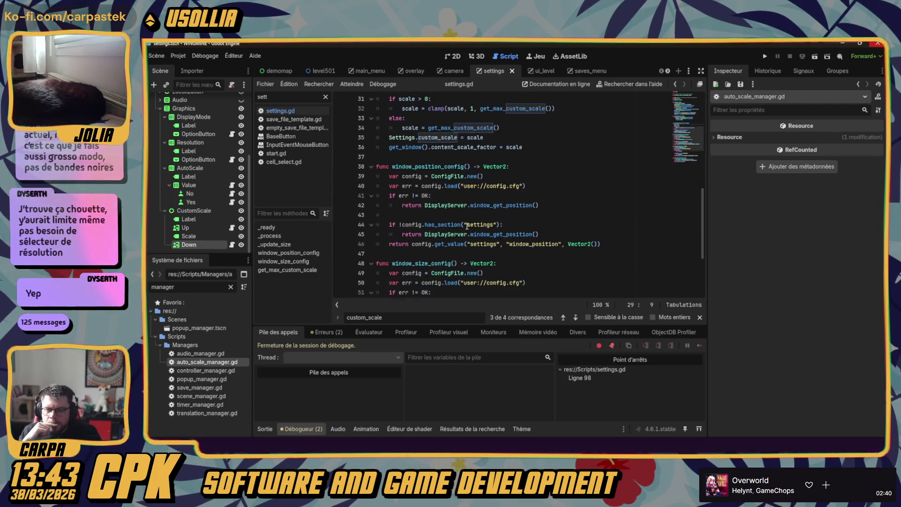
scroll(464, 220, up, 12)
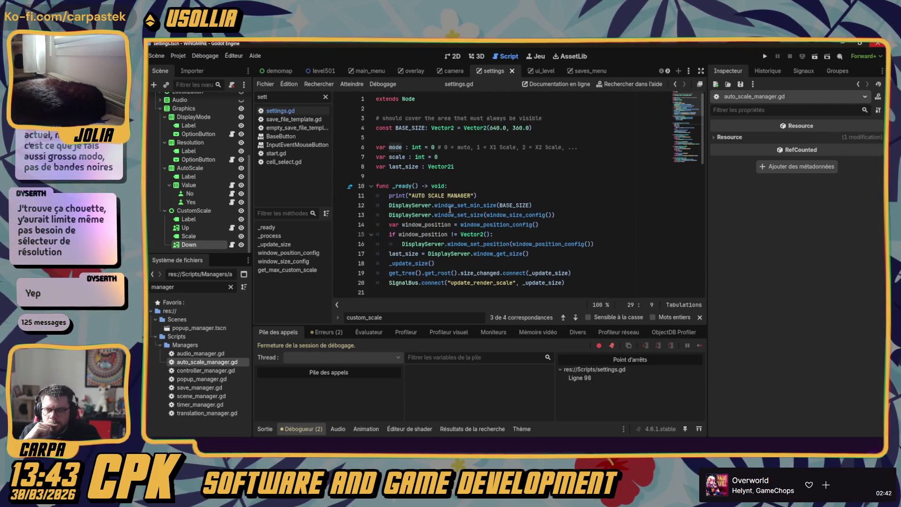
mouse_move(488, 205)
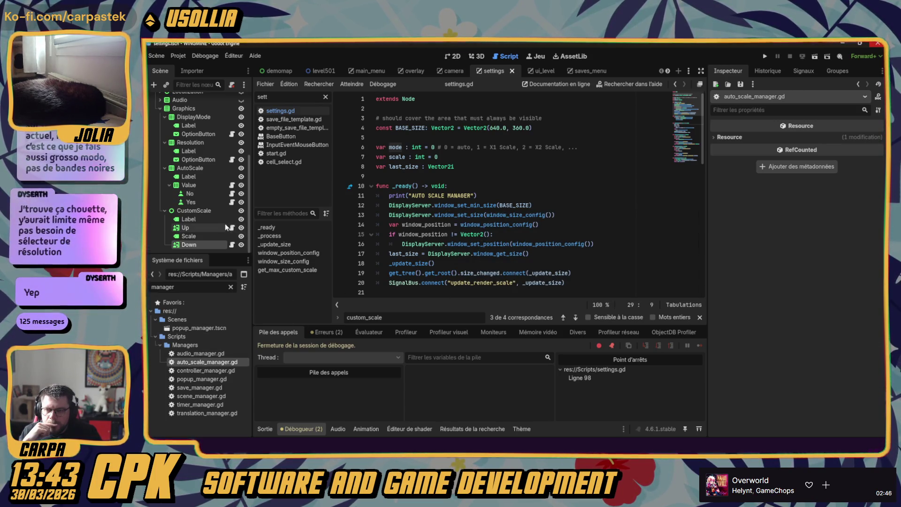
scroll(209, 226, up, 5)
click(231, 100)
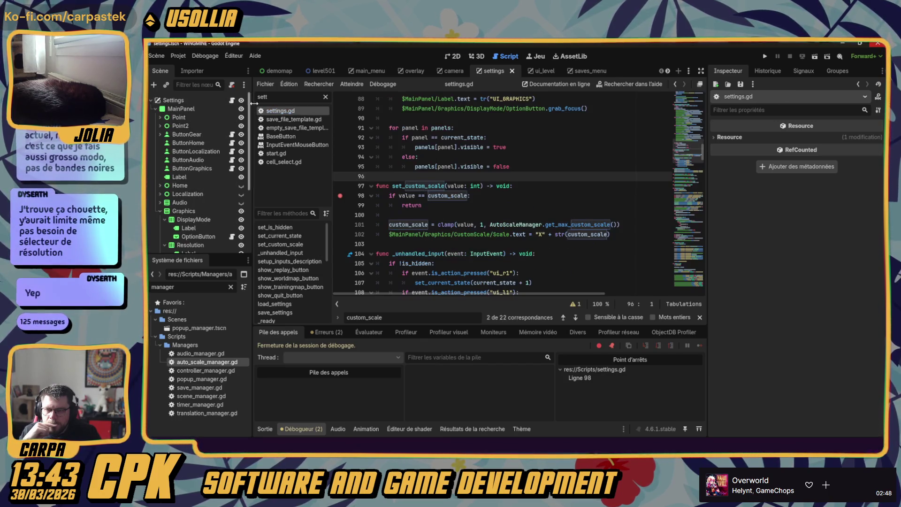
- Search all project files for AutoScaleManager
double_click(513, 226)
key(ctrl+shift+f)
click(530, 282)
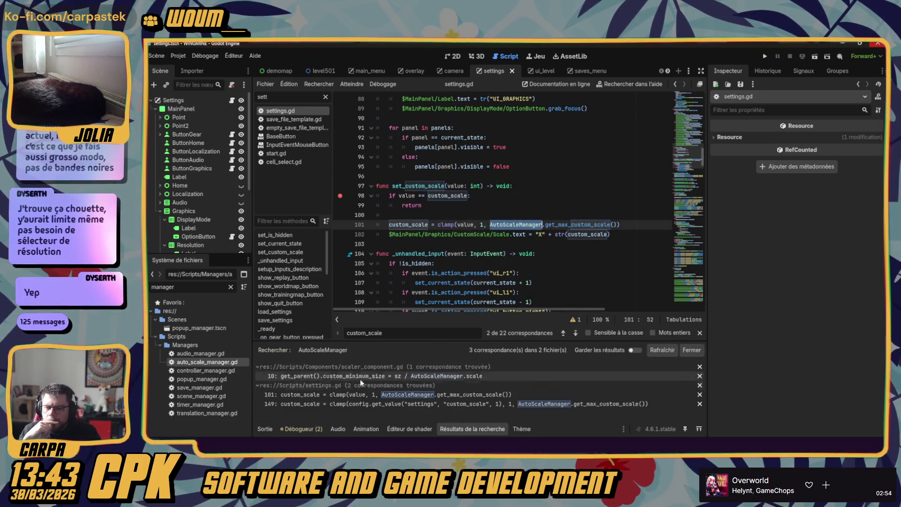
- Review the matches on lines 149 and 101, then open scaler_component.gd line 10
click(320, 405)
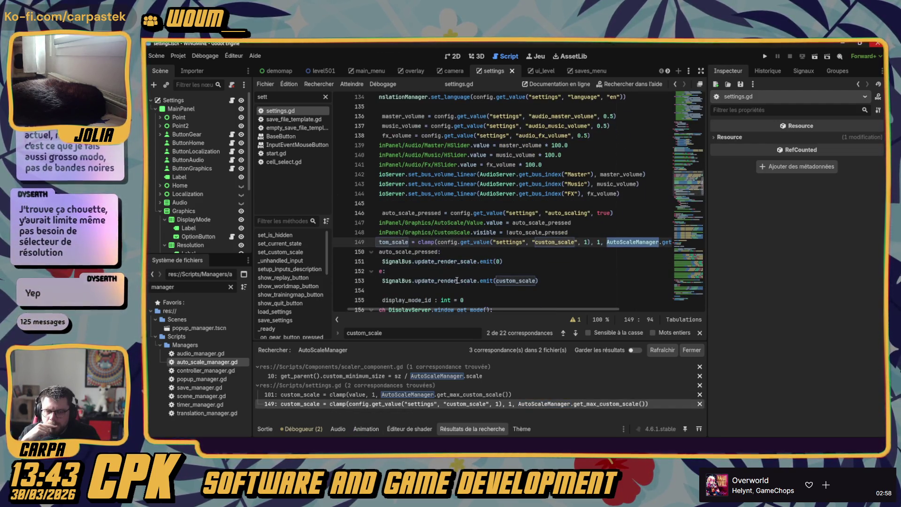
drag(392, 308, 377, 310)
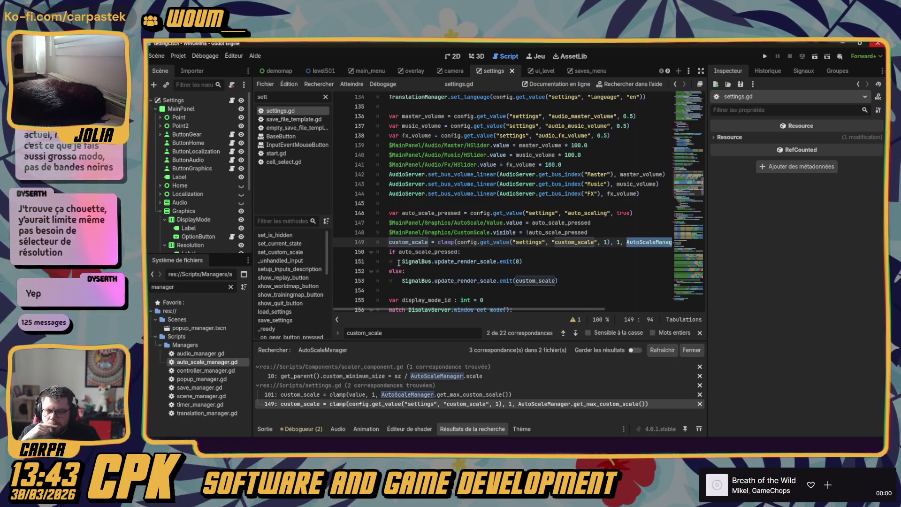
scroll(401, 244, up, 5)
scroll(402, 242, down, 4)
scroll(402, 241, down, 1)
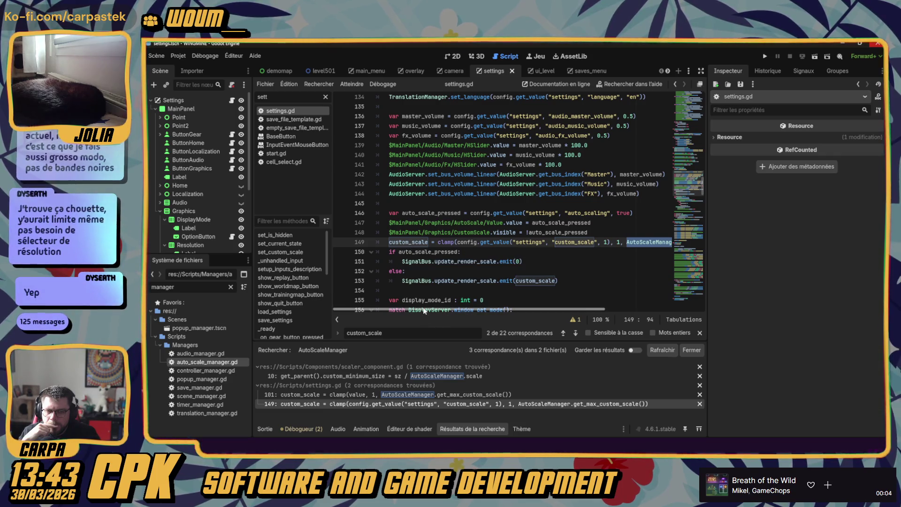
mouse_move(419, 311)
mouse_down()
mouse_move(524, 311)
mouse_move(399, 308)
mouse_up()
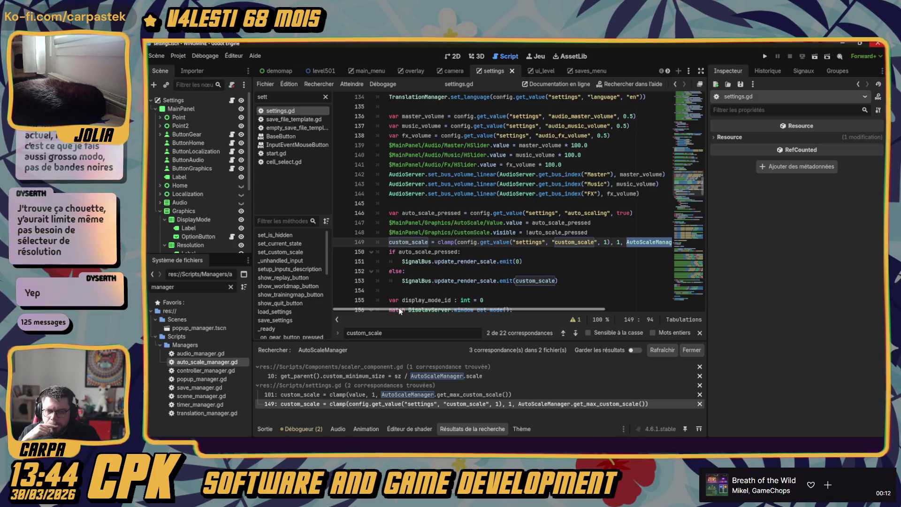
click(317, 395)
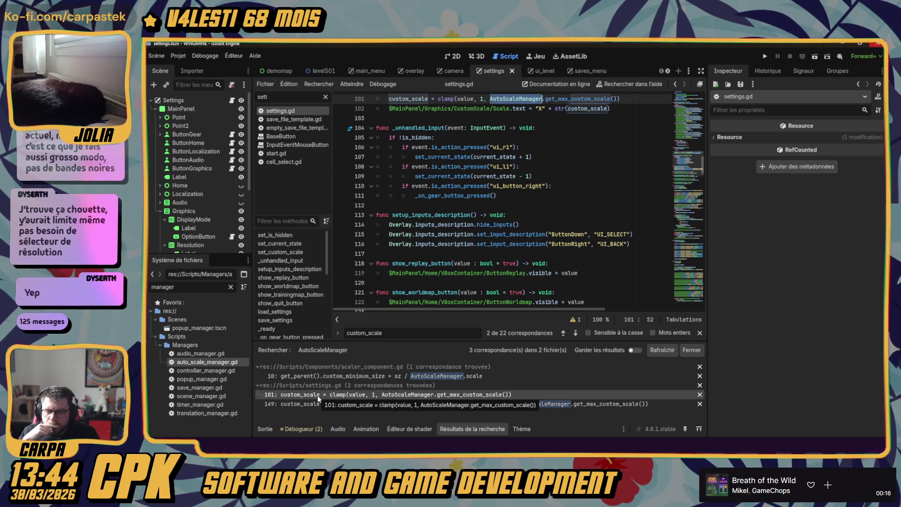
click(315, 376)
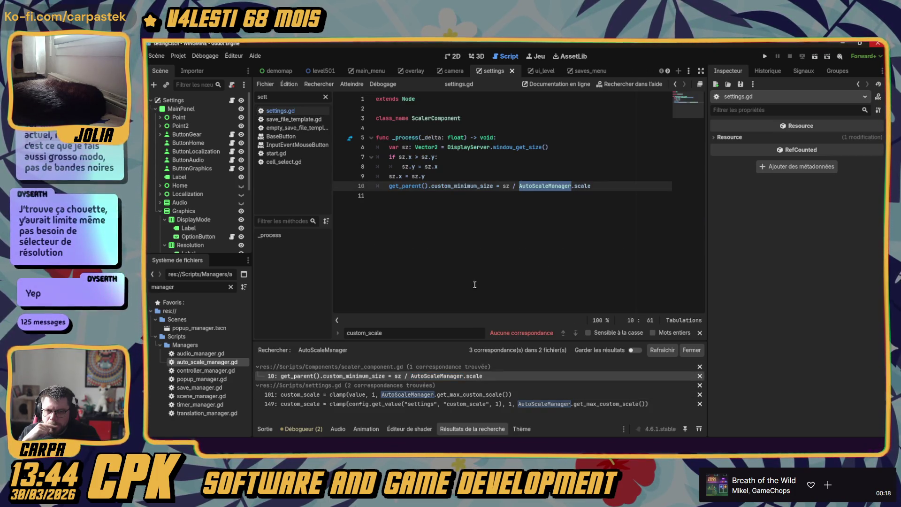
- Run the project with F5 until it pauses at line 98 with value 1
click(449, 237)
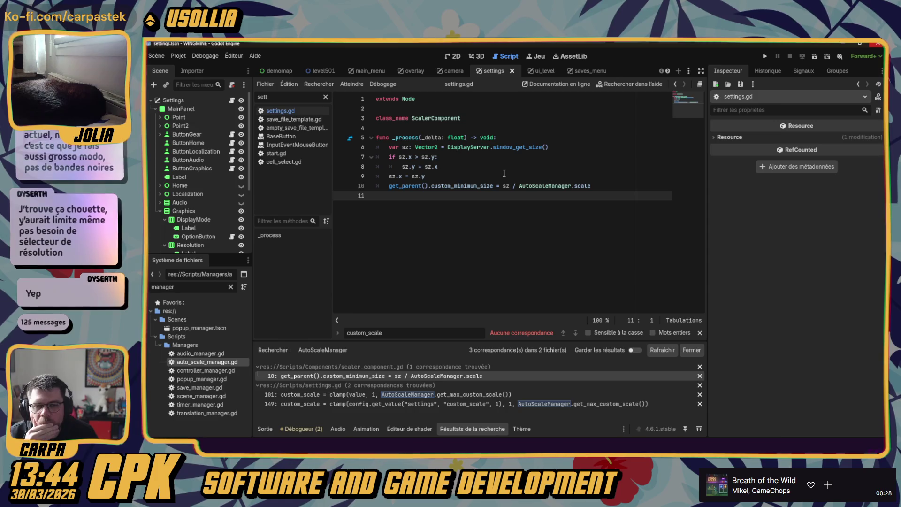
key(F5)
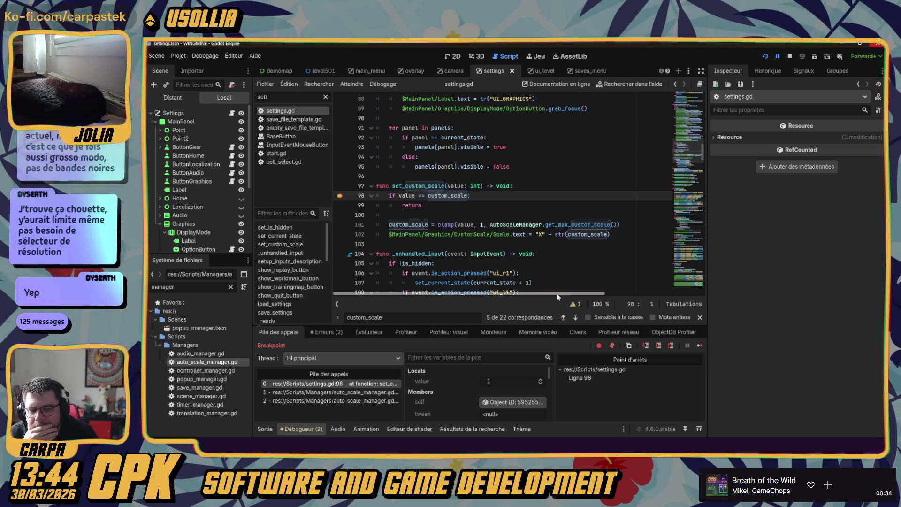
- Continue past the line 98 breakpoint, triggering it again from the game and resuming
click(700, 346)
click(699, 346)
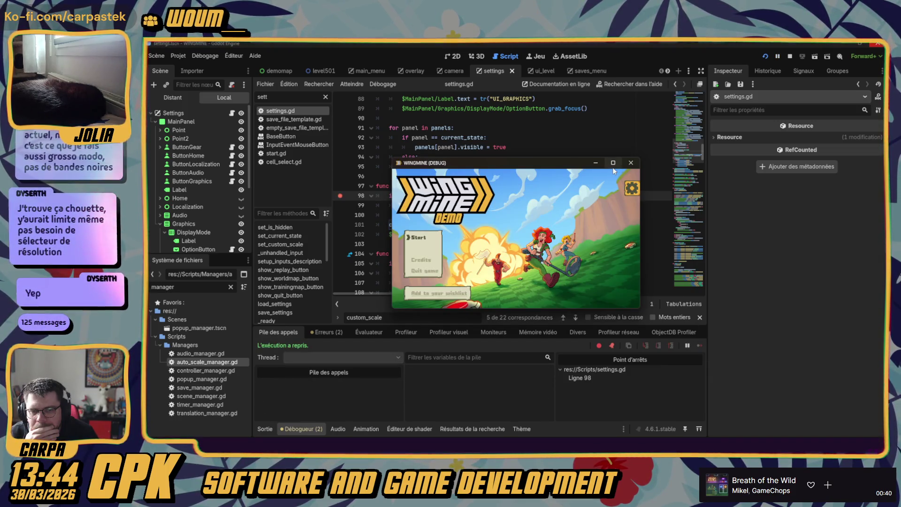
click(637, 162)
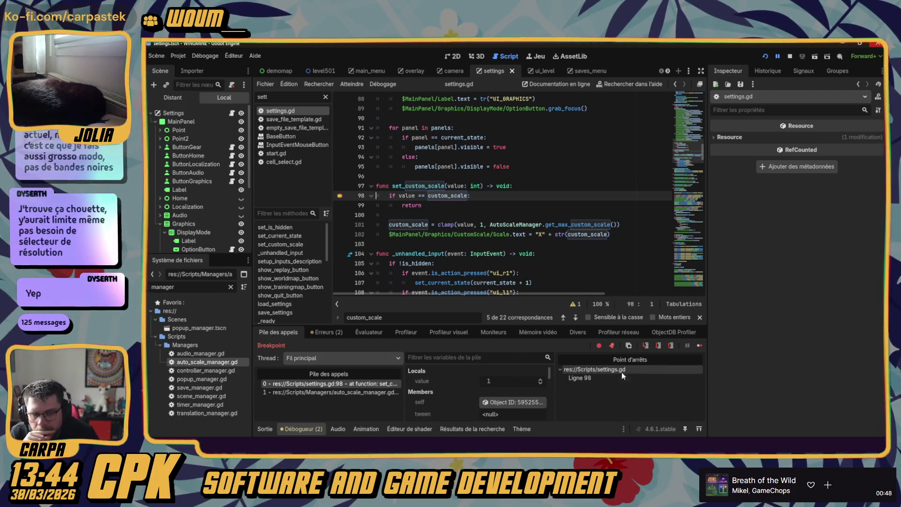
click(700, 345)
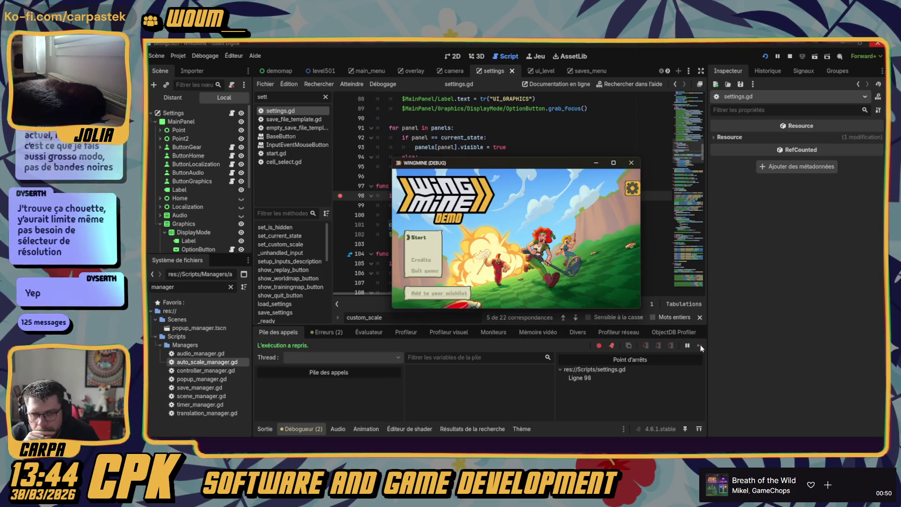
- Close the WingMine game to end debugging and return to set_custom_scale in settings.gd
click(630, 162)
click(572, 174)
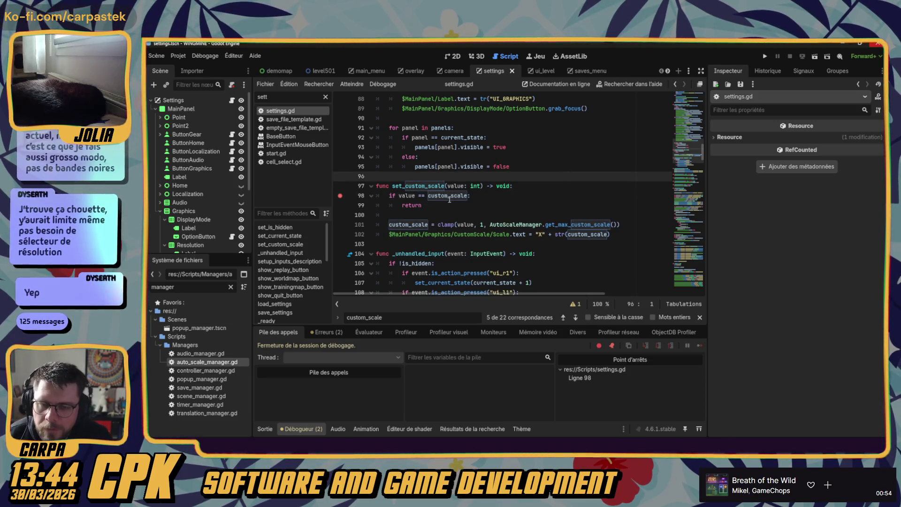
click(421, 186)
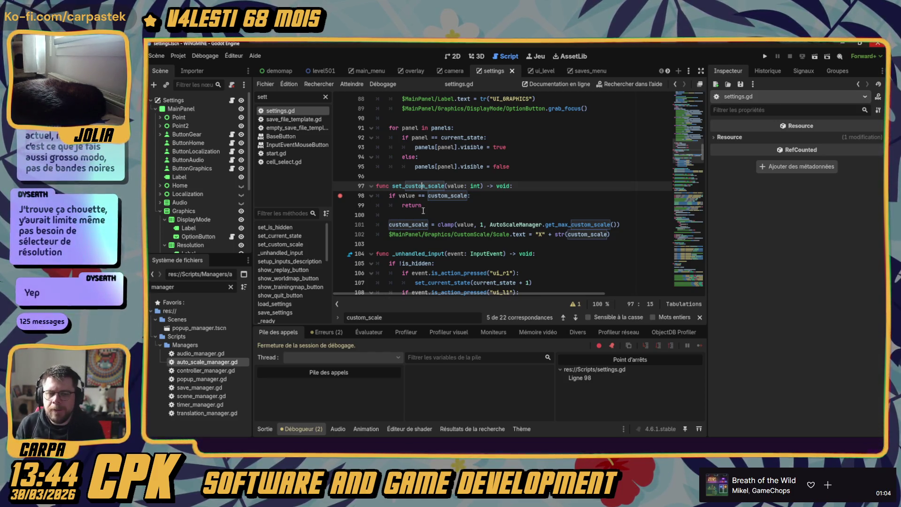
- Clear the line 98 breakpoint on the early return, then open auto_scale_manager.gd
scroll(423, 199, down, 3)
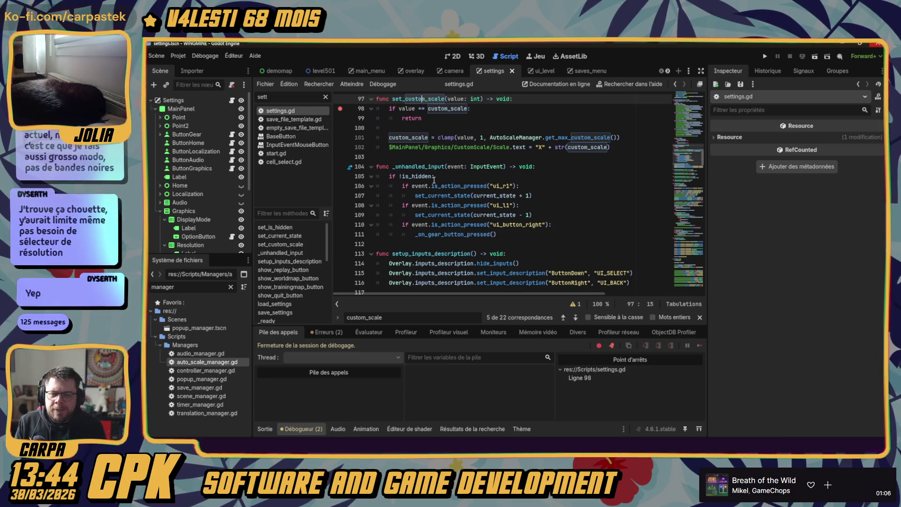
scroll(430, 177, up, 1)
click(340, 138)
click(455, 144)
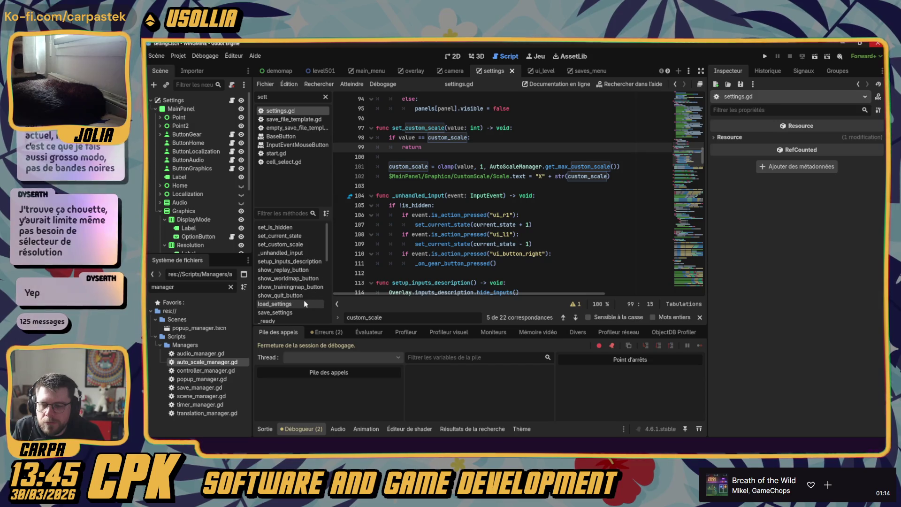
double_click(189, 364)
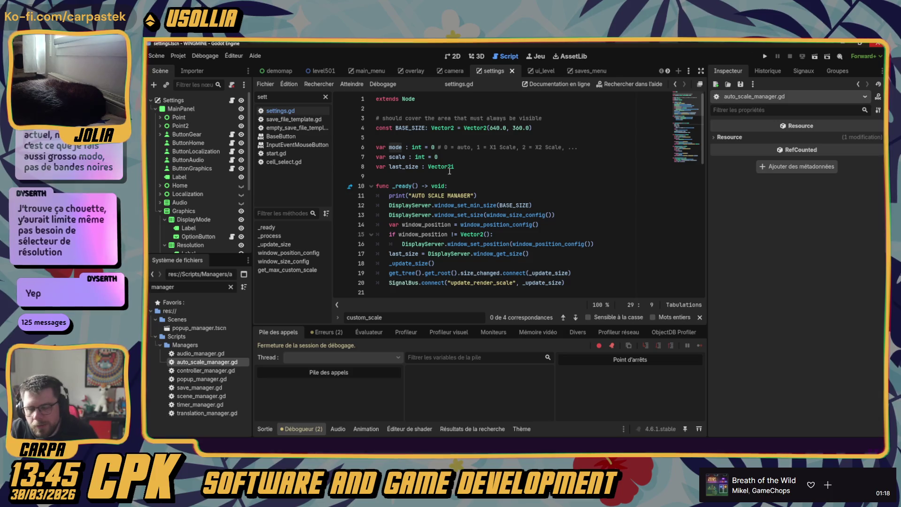
- Read through auto_scale_manager.gd's mode variable, _update_size and the update_render_scale signal
scroll(448, 176, down, 1)
double_click(395, 118)
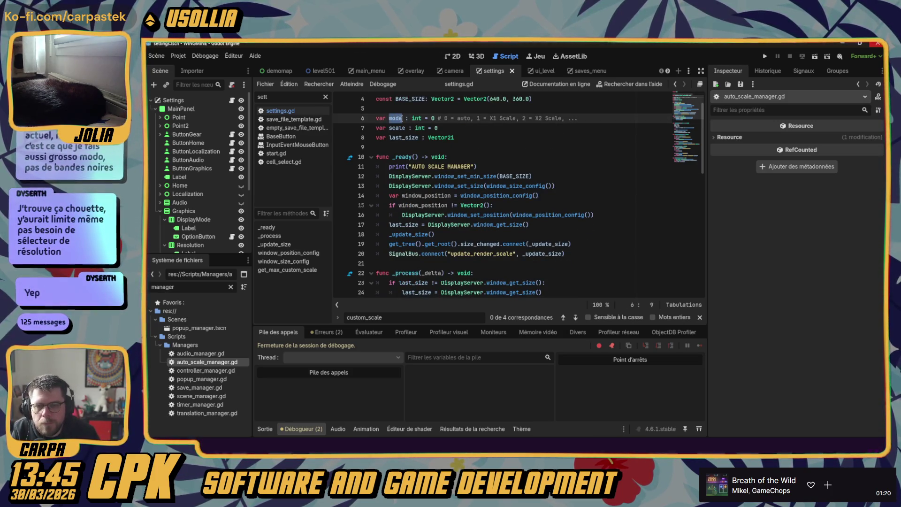
scroll(396, 197, down, 3)
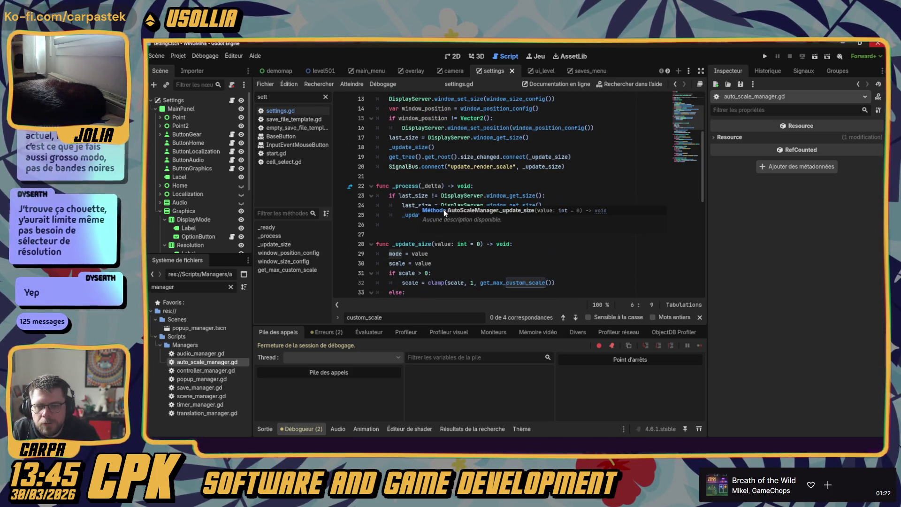
double_click(420, 253)
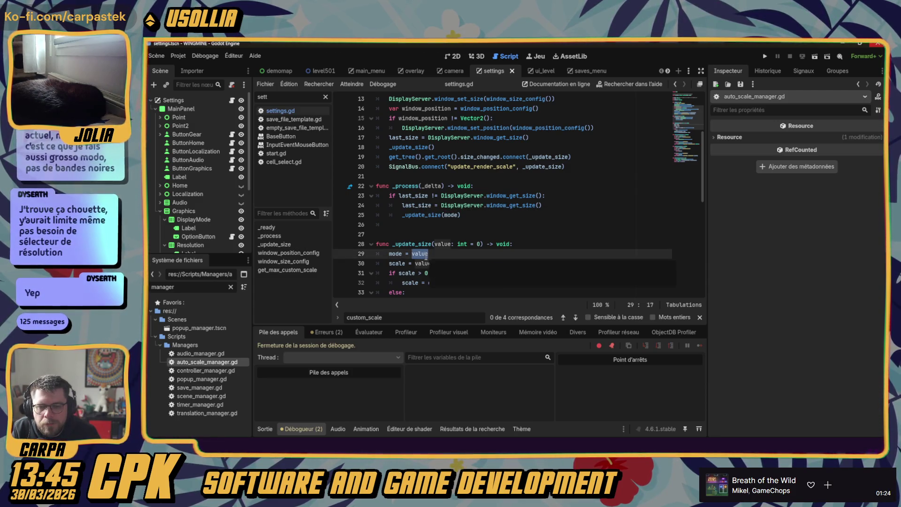
double_click(412, 244)
scroll(506, 231, down, 2)
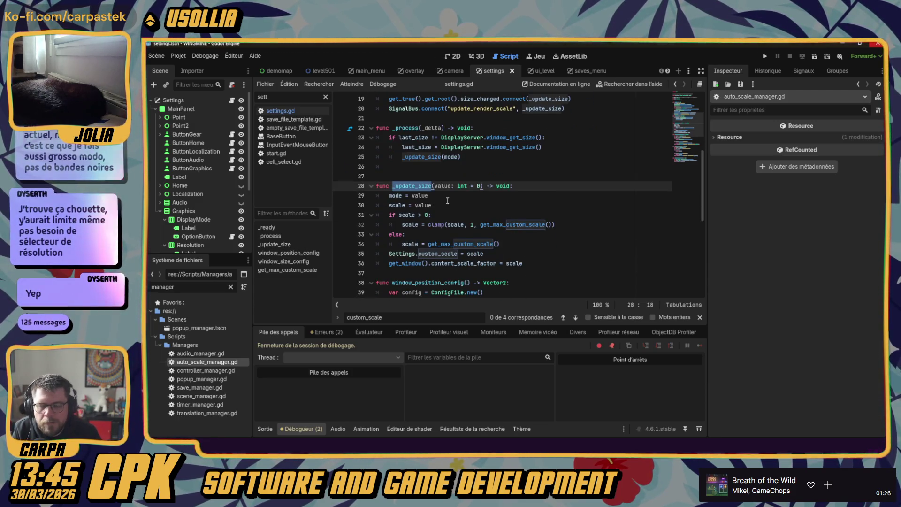
scroll(500, 206, up, 4)
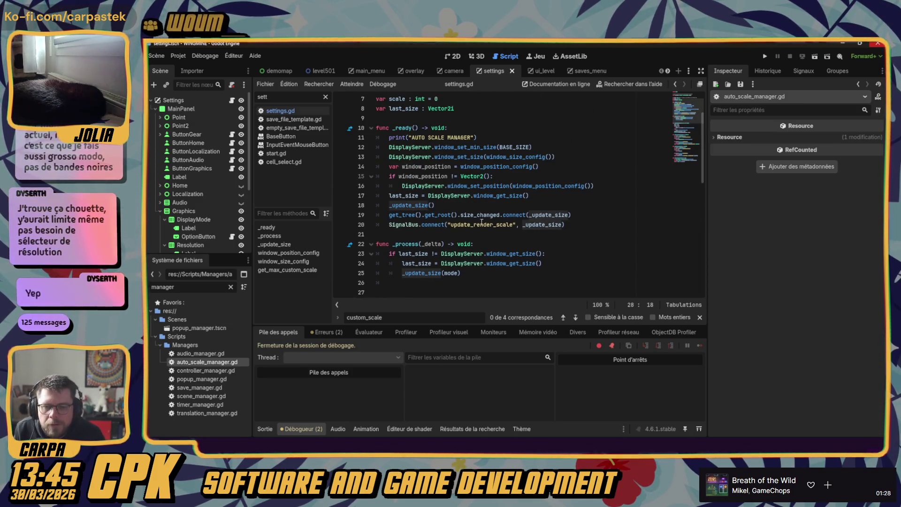
double_click(451, 225)
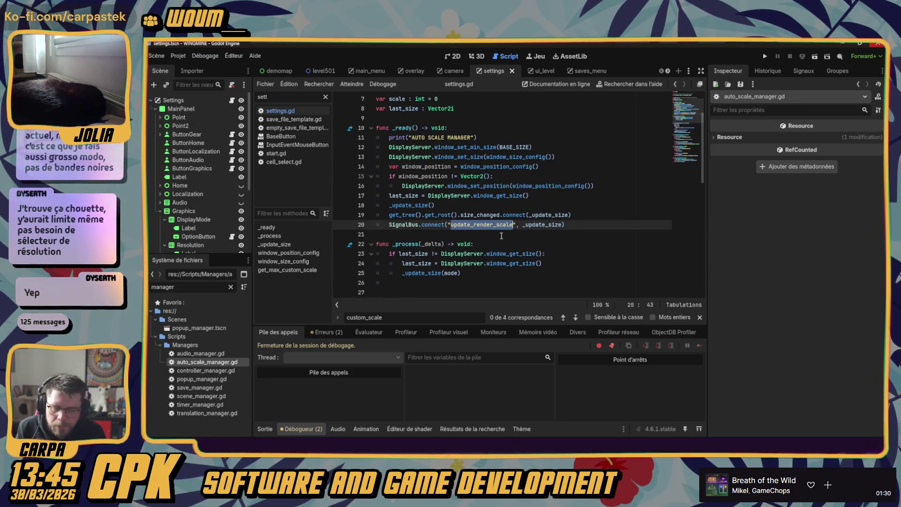
- Search the project for update_render_scale, review the 8 results, and jump to settings.gd's custom_scale
key(ctrl+shift+f)
key(Return)
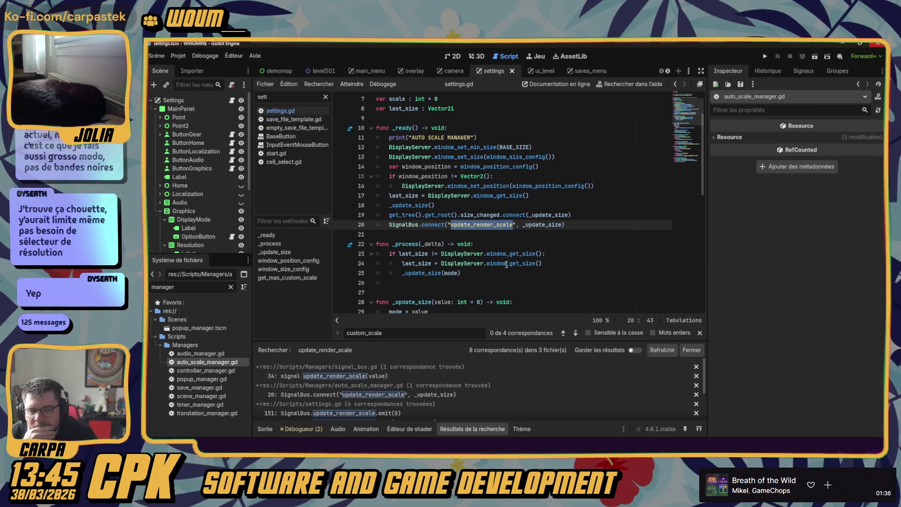
scroll(506, 265, down, 4)
scroll(506, 265, down, 2)
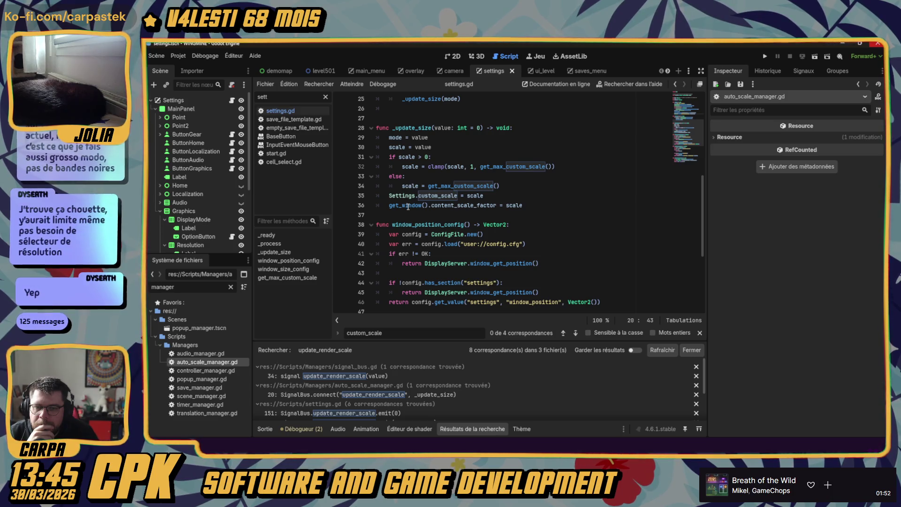
mouse_move(408, 207)
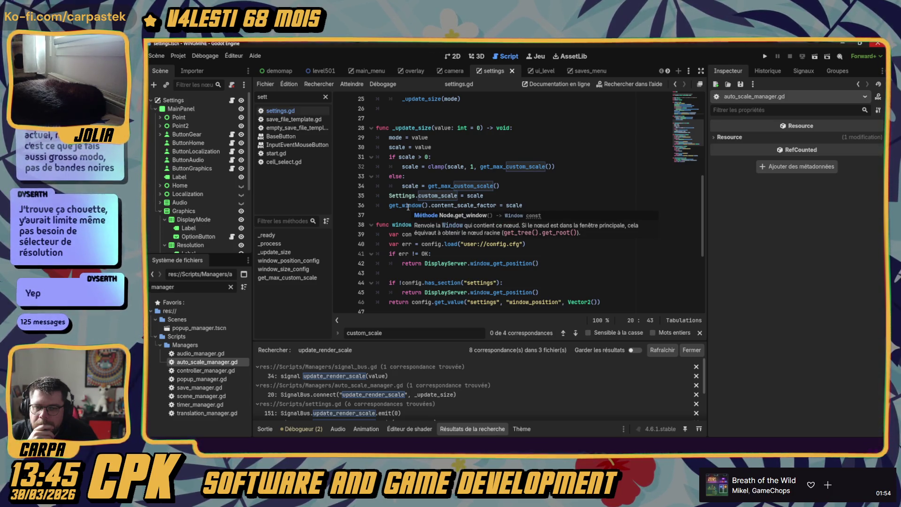
ctrl+click(439, 196)
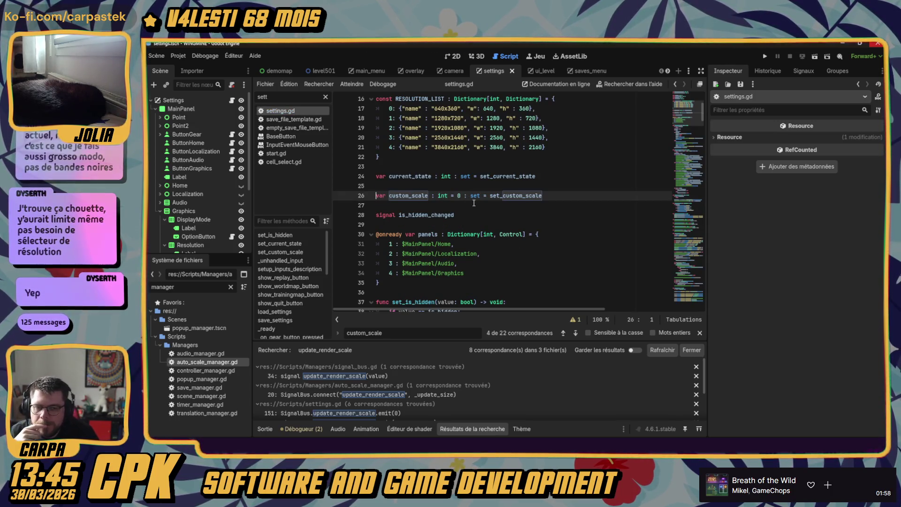
- Scroll settings.gd to the custom scale up/down handlers near line 333, then reopen auto_scale_manager.gd
scroll(473, 203, up, 3)
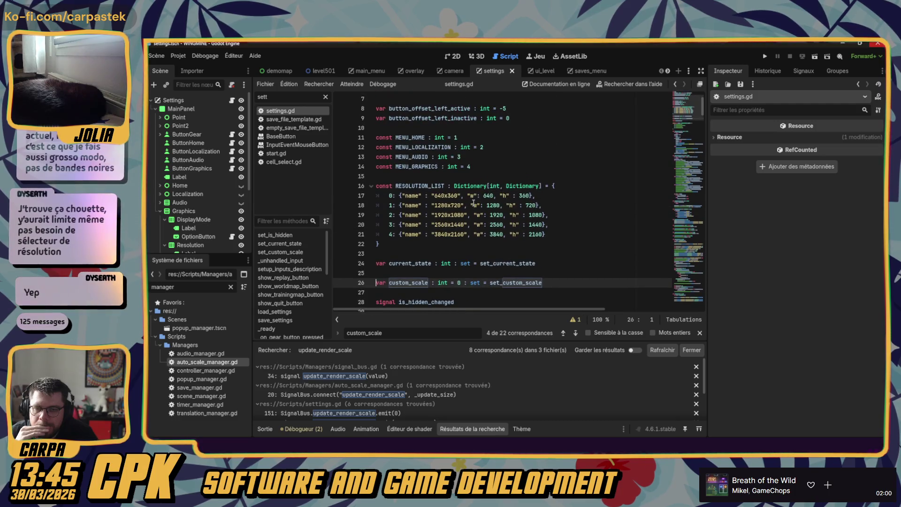
scroll(474, 202, down, 5)
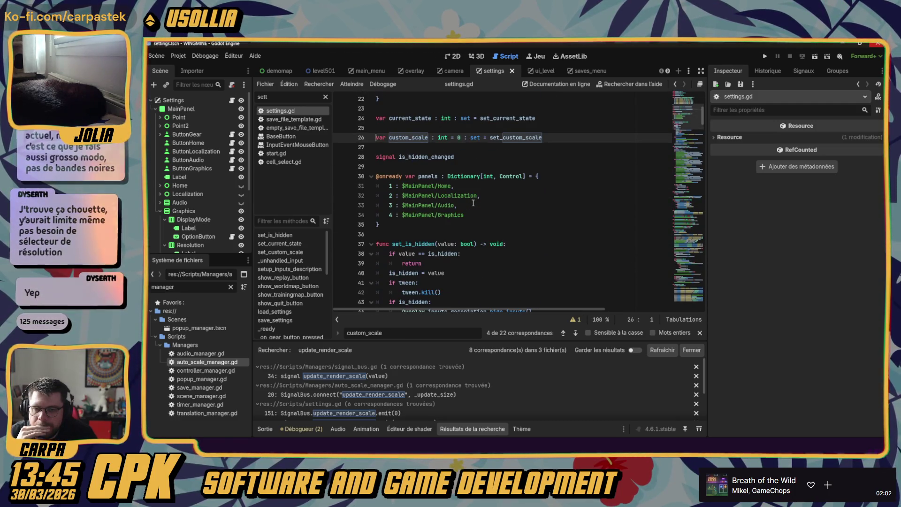
scroll(473, 203, down, 4)
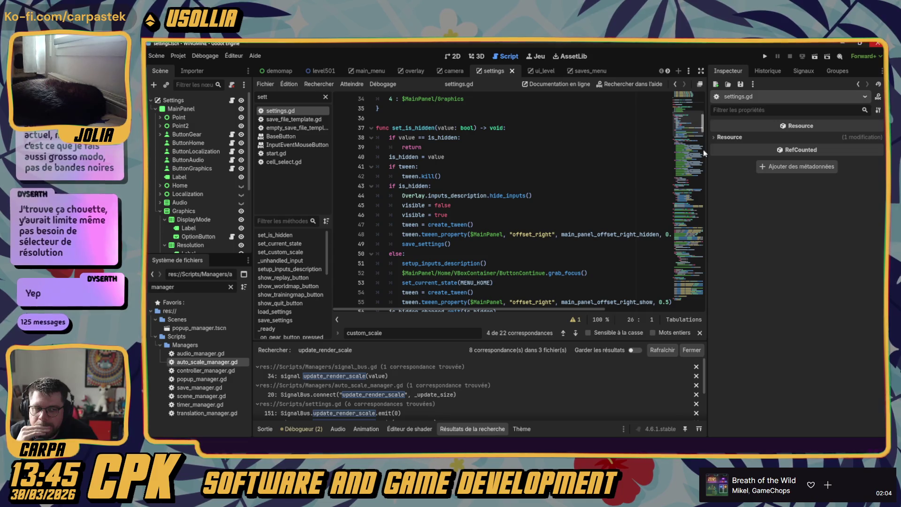
drag(703, 123, 702, 320)
click(515, 280)
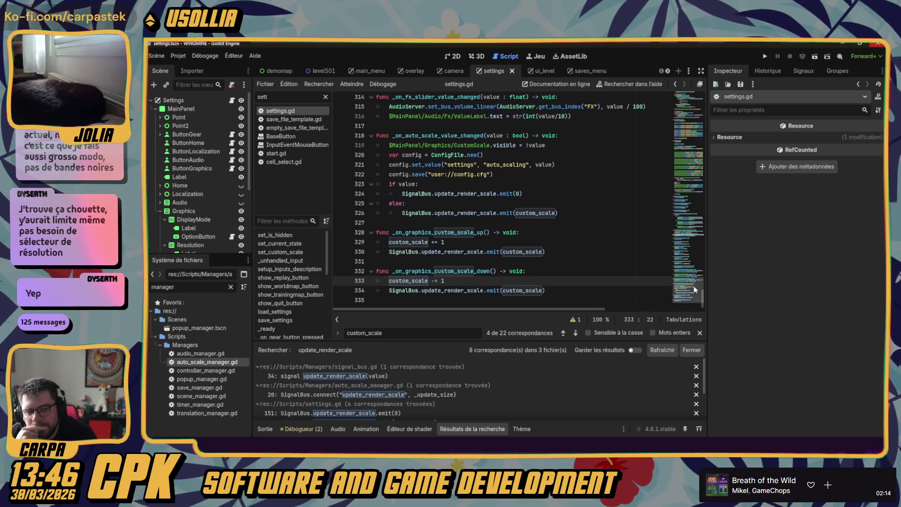
mouse_move(703, 297)
mouse_down()
mouse_move(704, 95)
mouse_move(703, 312)
mouse_up()
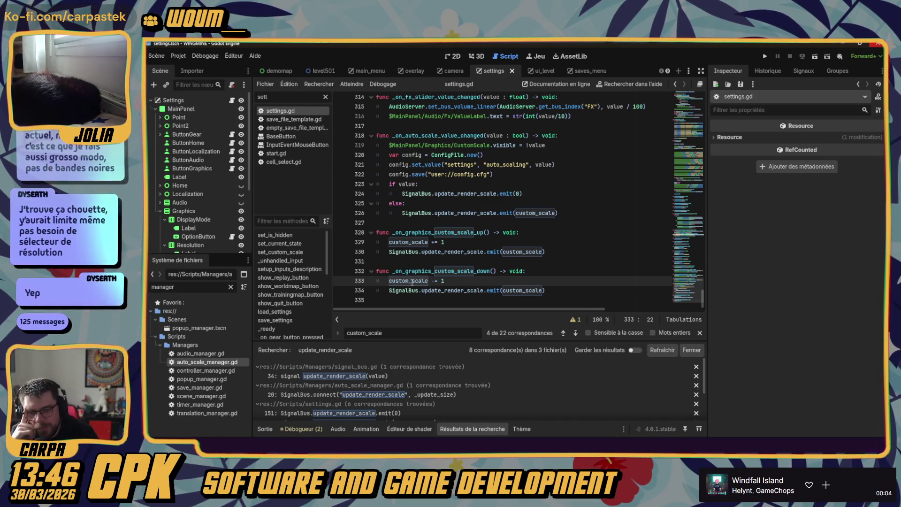
mouse_move(703, 299)
mouse_down()
mouse_move(711, 160)
mouse_move(720, 306)
mouse_up()
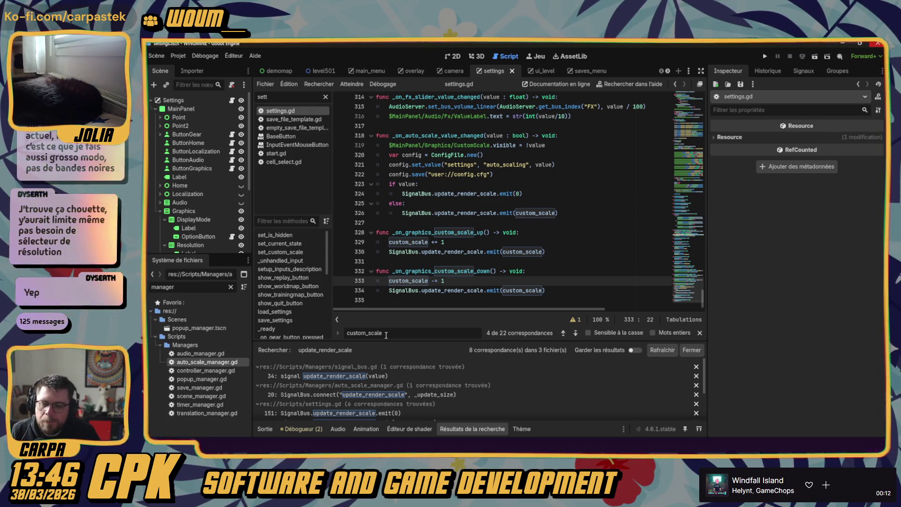
double_click(190, 363)
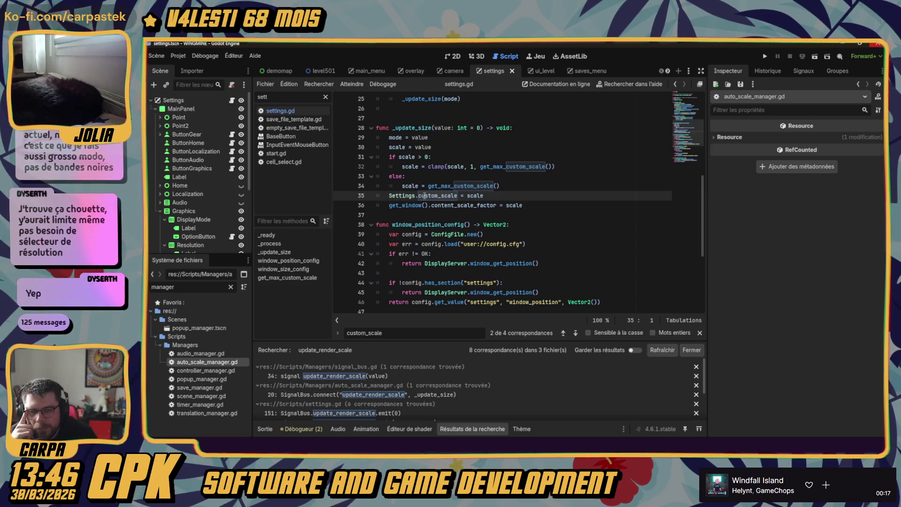
- Inspect the Settings.custom_scale assignment on line 35, then jump to settings.gd's line 151 emit
double_click(402, 196)
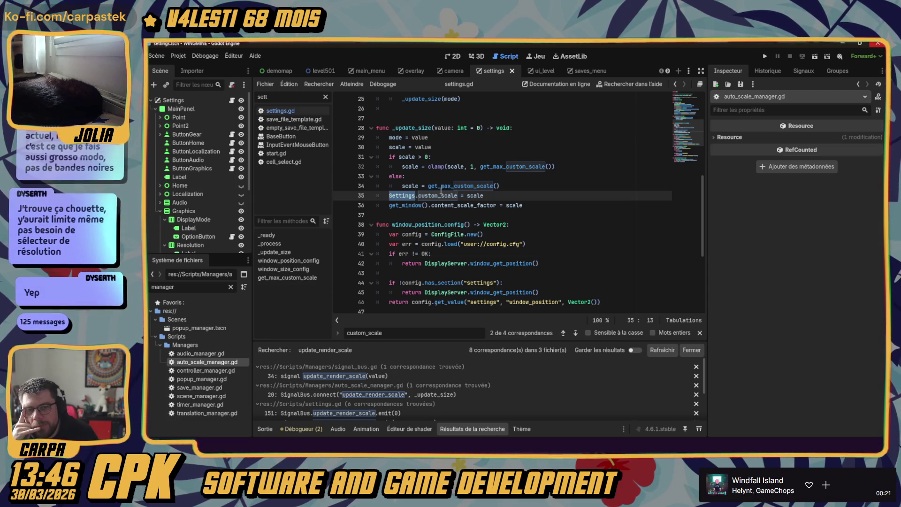
click(503, 193)
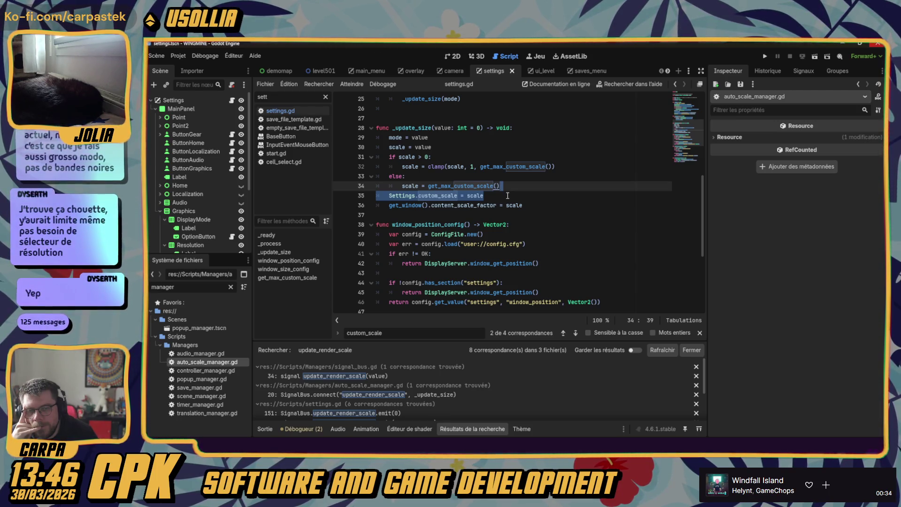
click(504, 196)
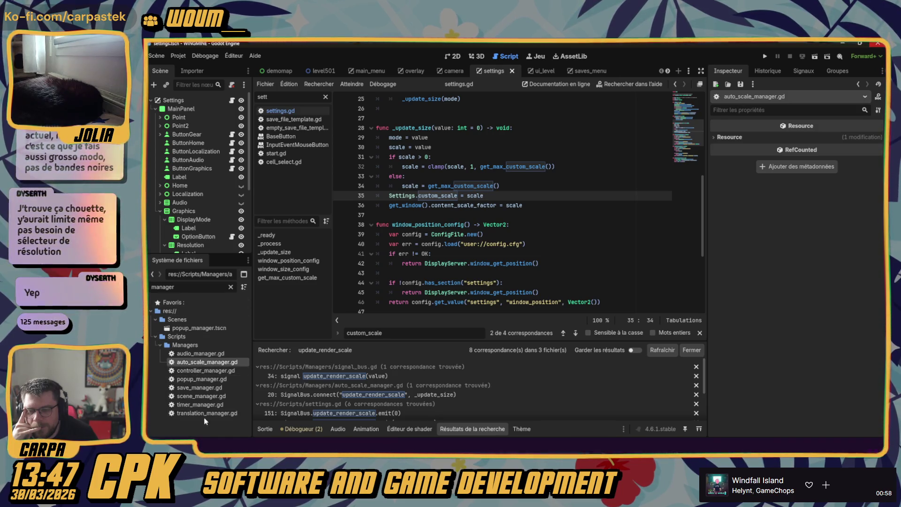
click(319, 413)
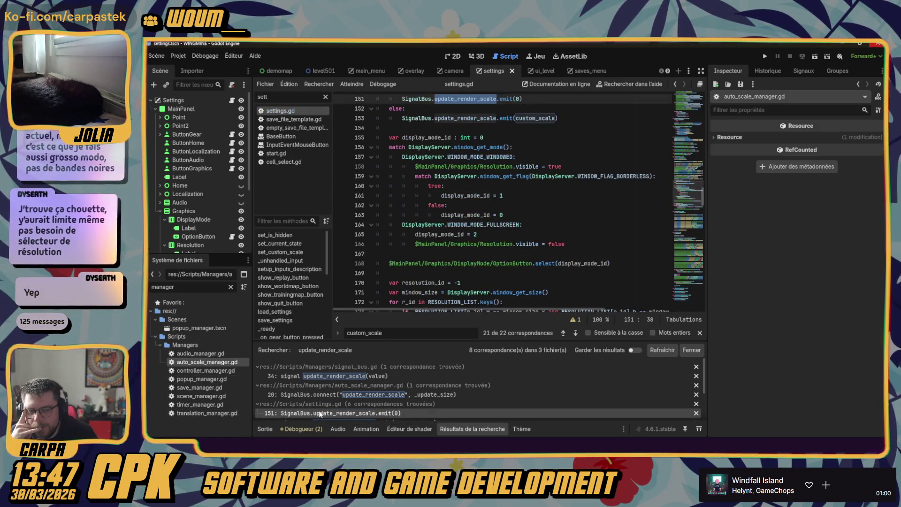
- Make the handlers emit custom_scale + 1 and custom_scale - 1, deleting the += 1 and -= 1 lines
scroll(442, 393, down, 3)
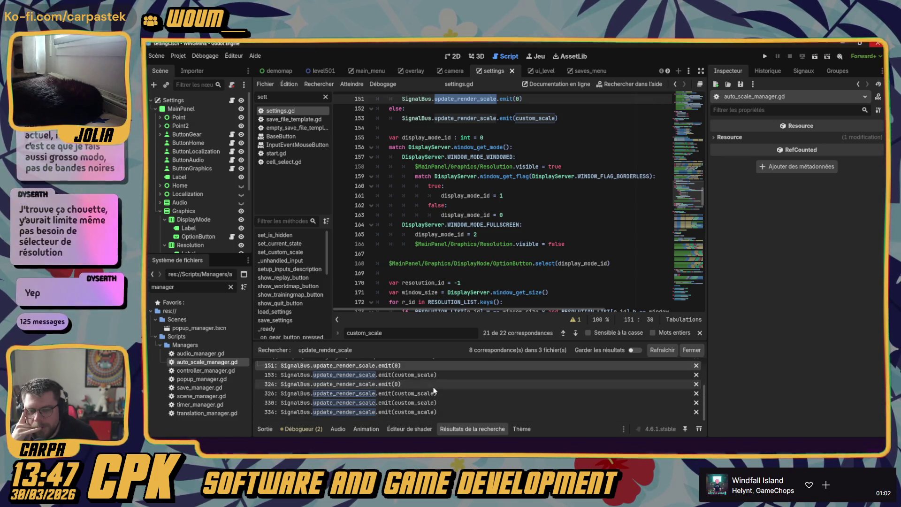
click(434, 412)
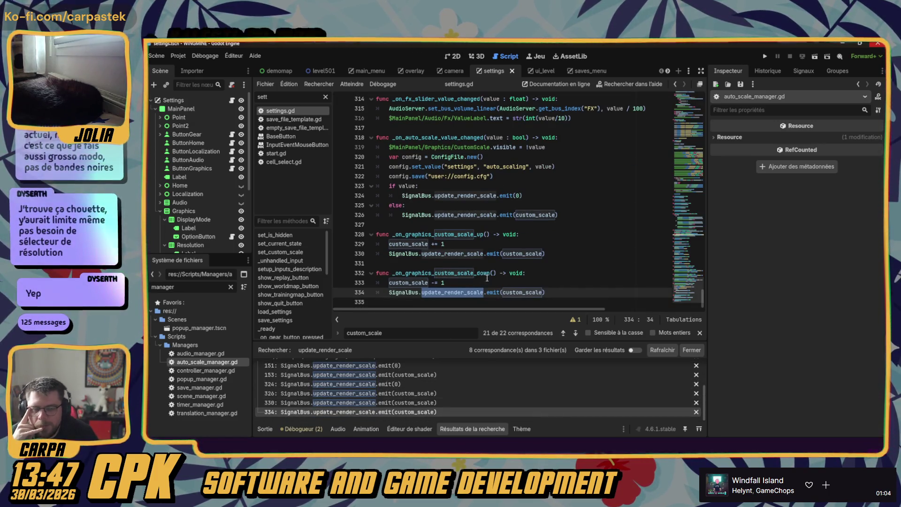
double_click(524, 254)
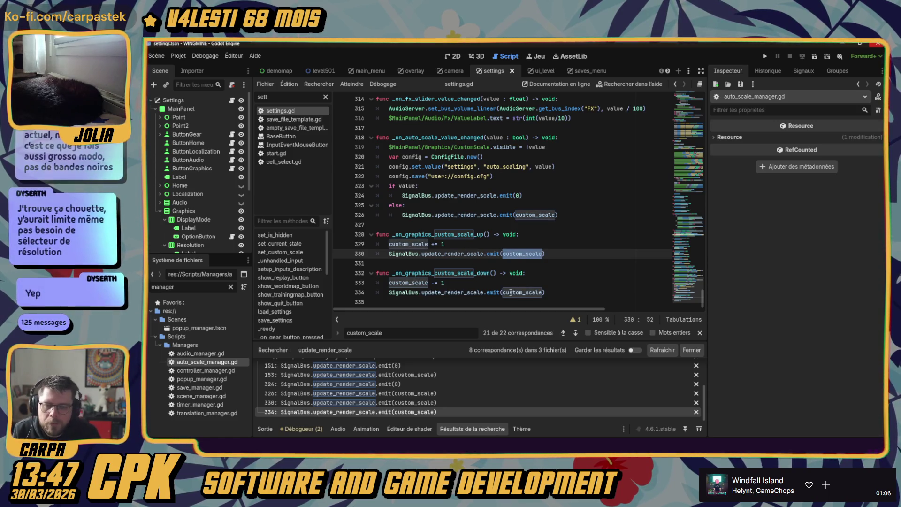
click(543, 292)
text(- 1)
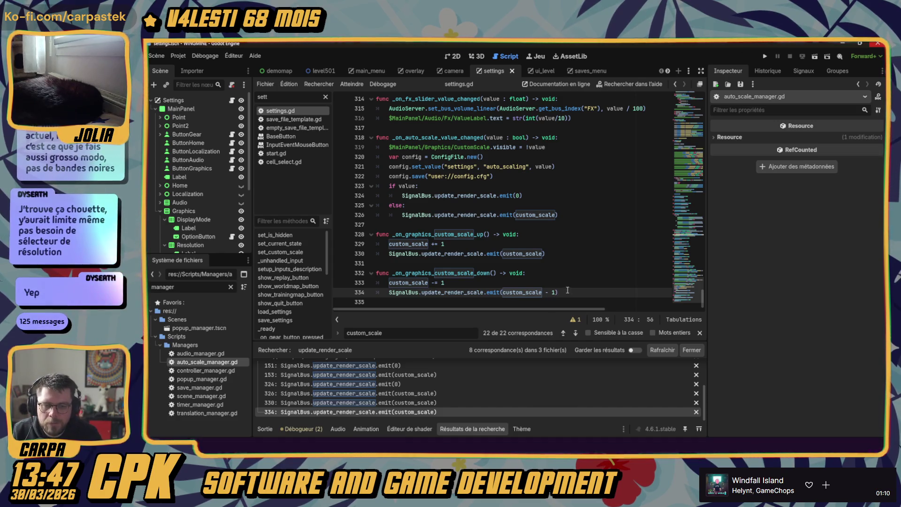
click(543, 253)
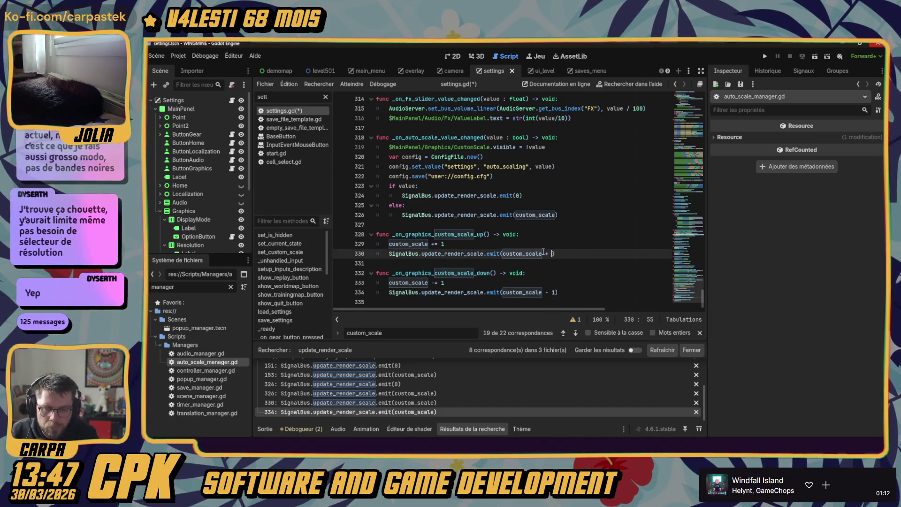
text(1)
click(560, 271)
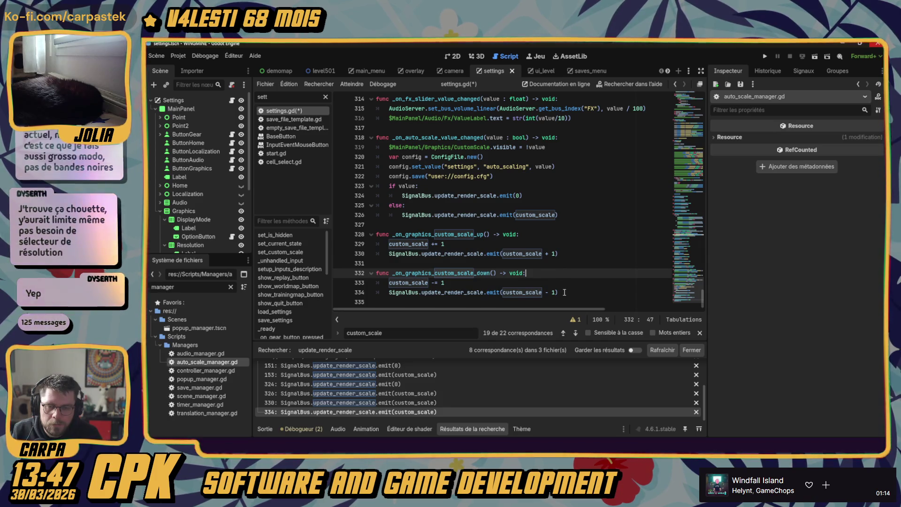
drag(563, 286, 567, 275)
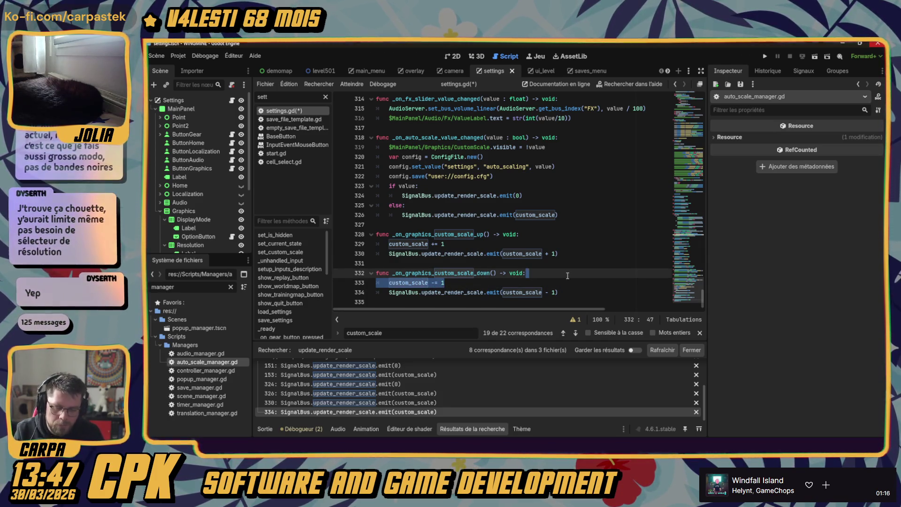
key(BackSpace)
click(526, 233)
key(shift+Down)
key(BackSpace)
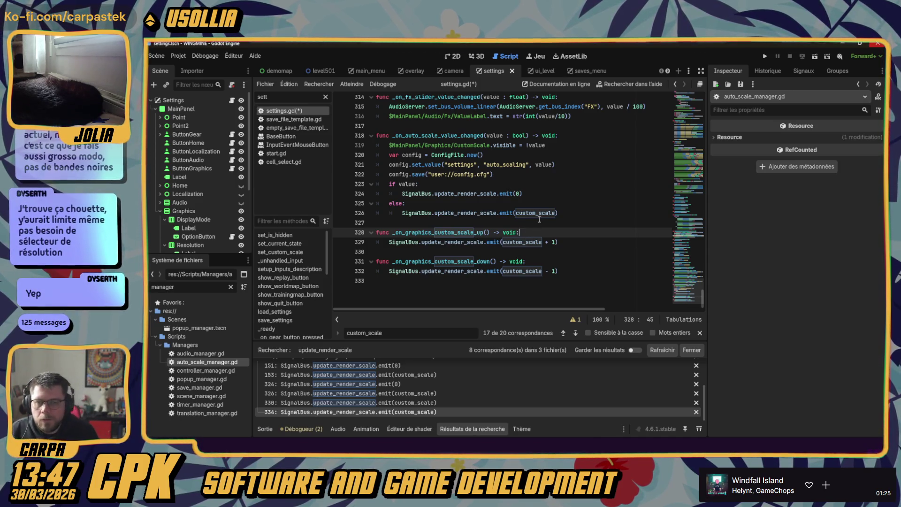
- Save settings.gd, check where _on_auto_scale_value_changed is connected, and run the project
key(ctrl+s)
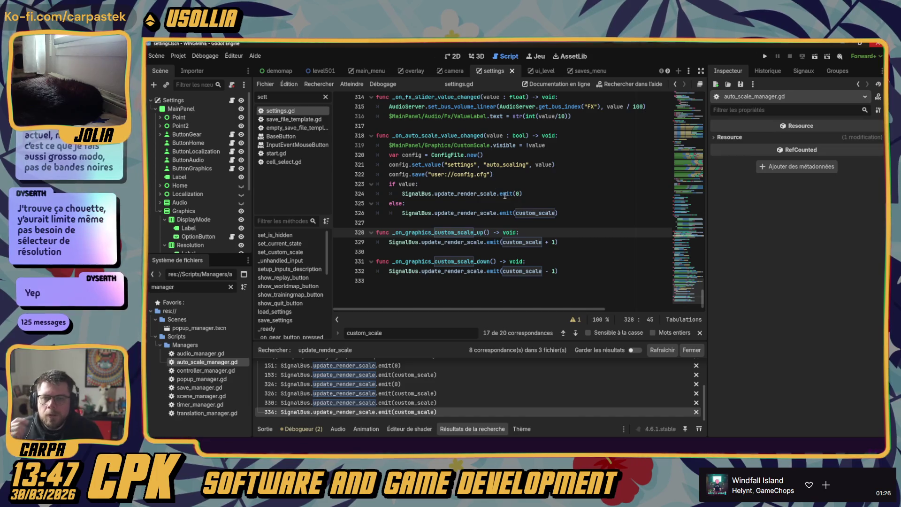
double_click(454, 135)
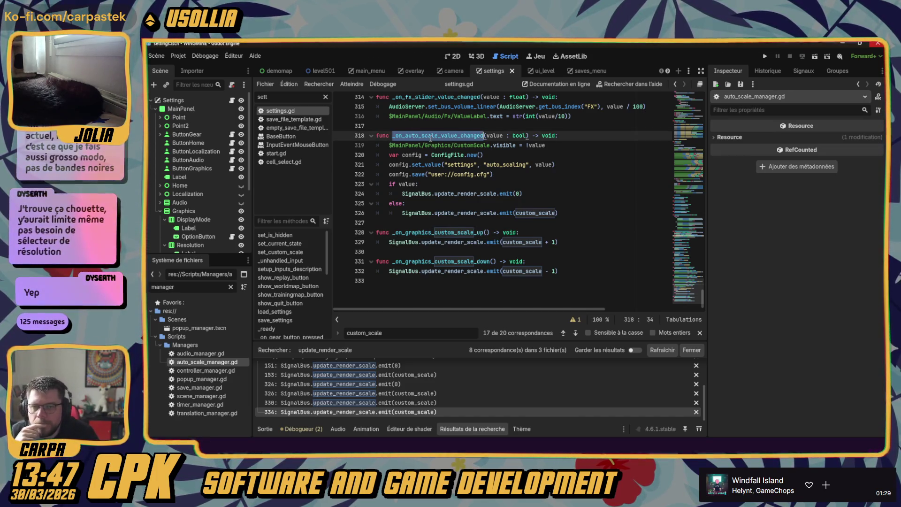
key(ctrl+f)
click(564, 333)
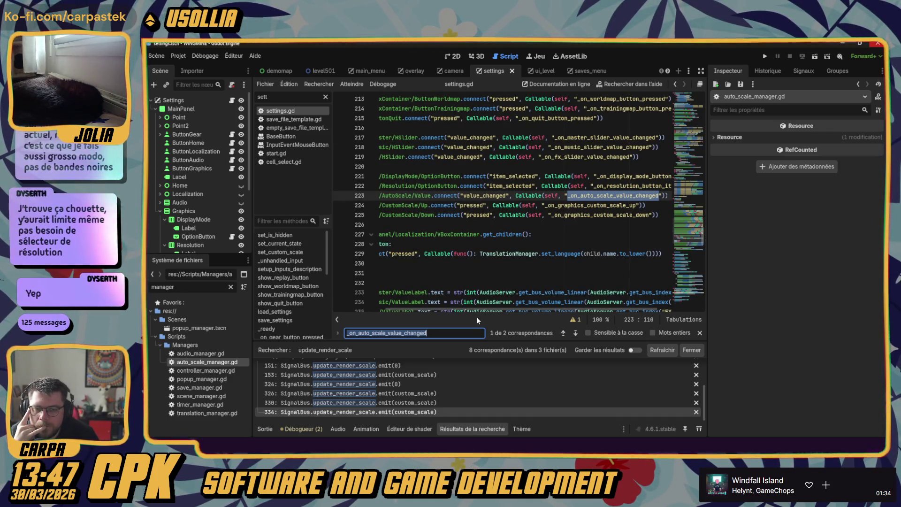
drag(472, 311, 409, 311)
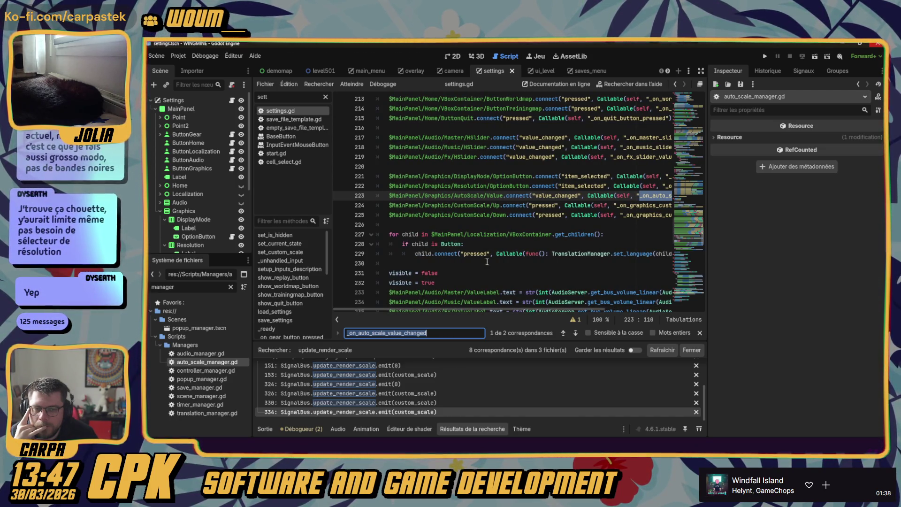
click(577, 333)
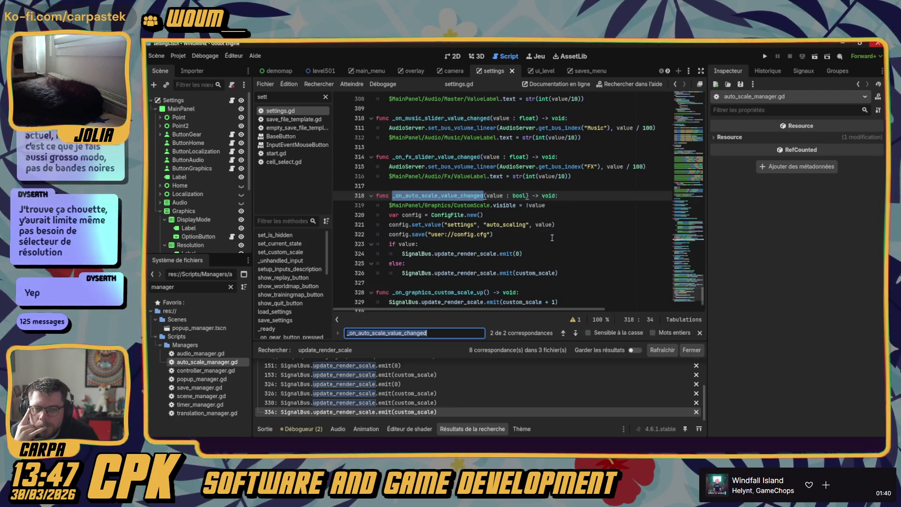
click(639, 234)
click(765, 55)
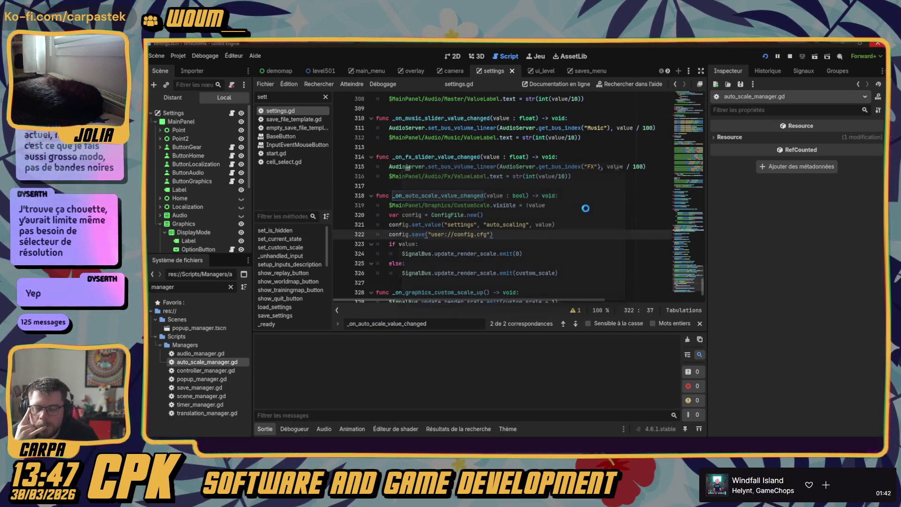
- Open the game's Graphics settings maximized, toggle Automatic scaling on and off, then stop with F8
click(632, 188)
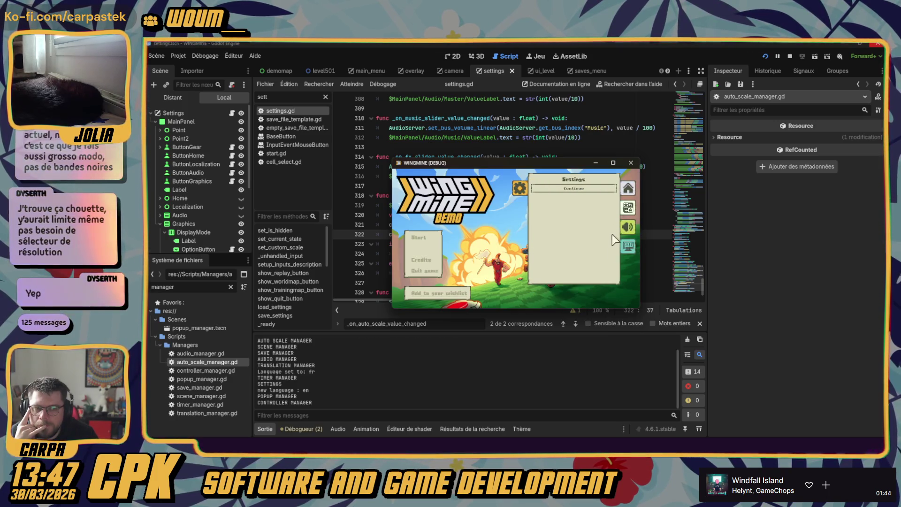
click(520, 188)
click(630, 190)
click(628, 245)
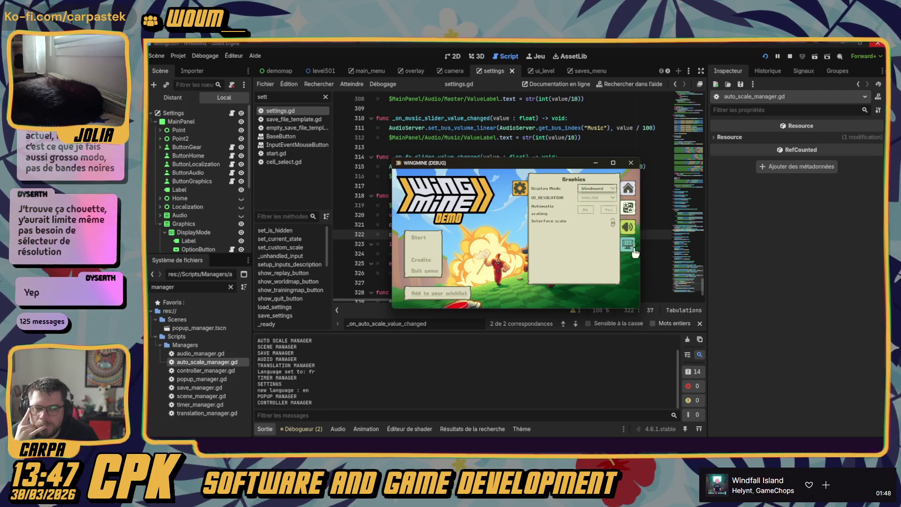
click(613, 162)
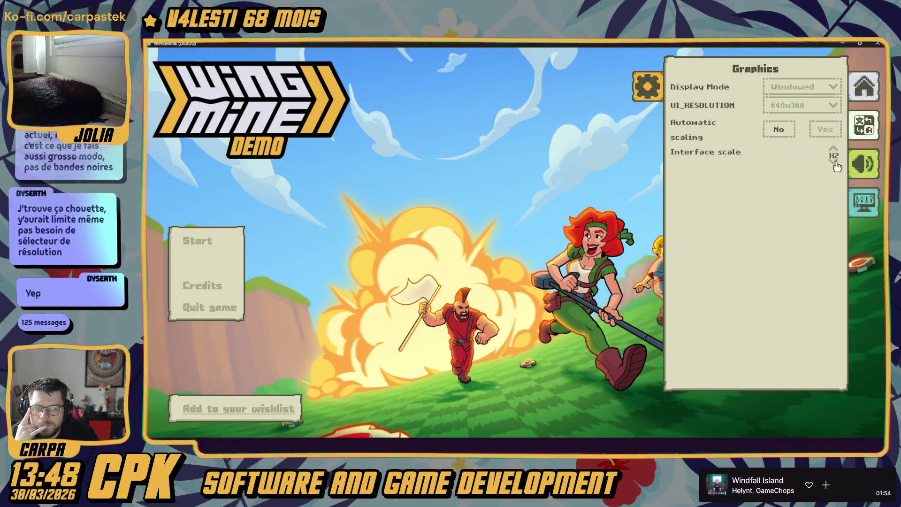
click(827, 131)
click(779, 132)
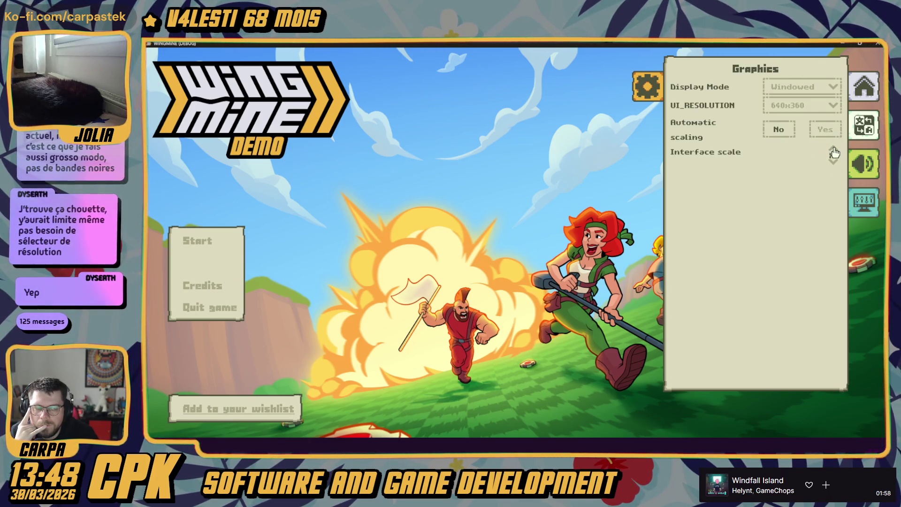
key(F8)
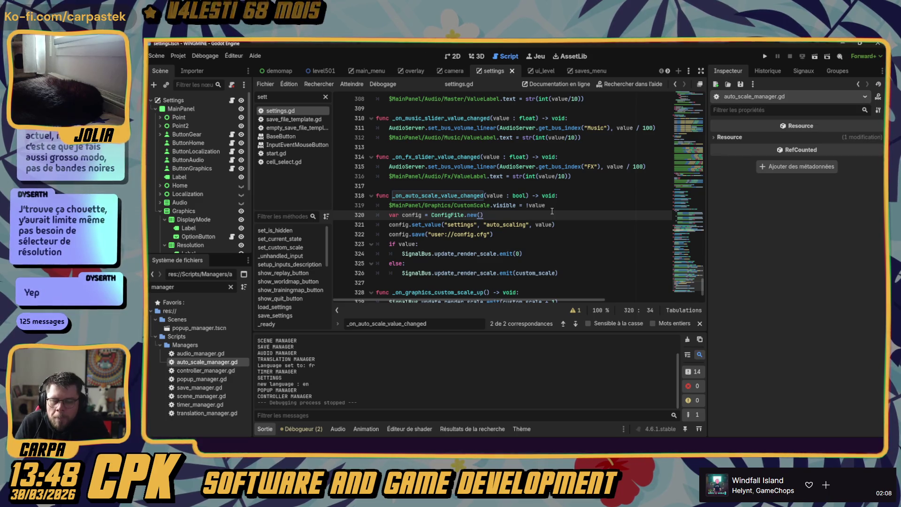
- Add a breakpoint on line 29 of _update_size and run the game past the startup break
double_click(207, 362)
scroll(427, 178, up, 1)
click(340, 167)
click(764, 57)
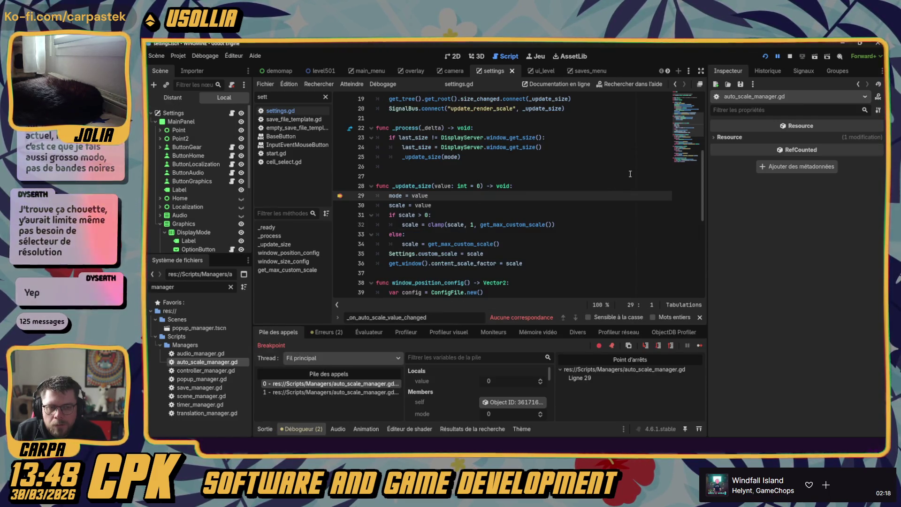
click(700, 345)
click(699, 345)
- On the game's Graphics settings page, lower the interface scale to hit the line 29 breakpoint
click(631, 188)
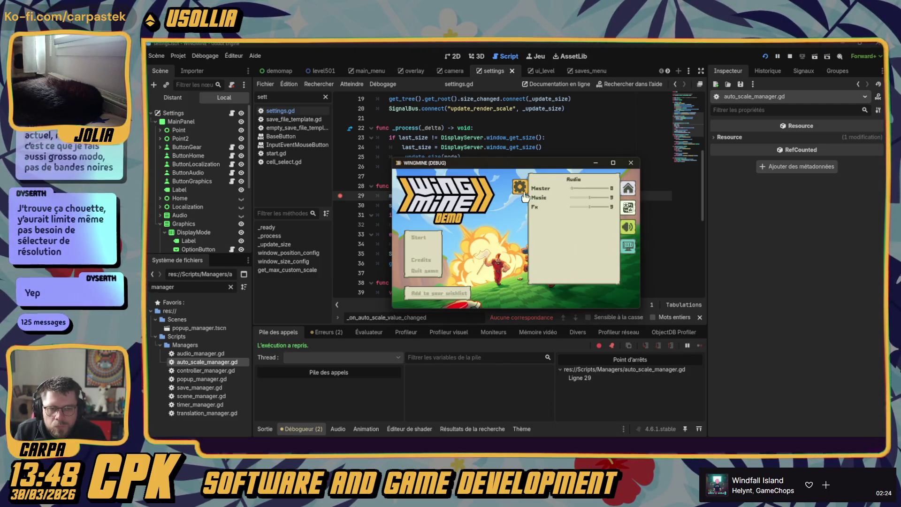
click(519, 188)
click(638, 190)
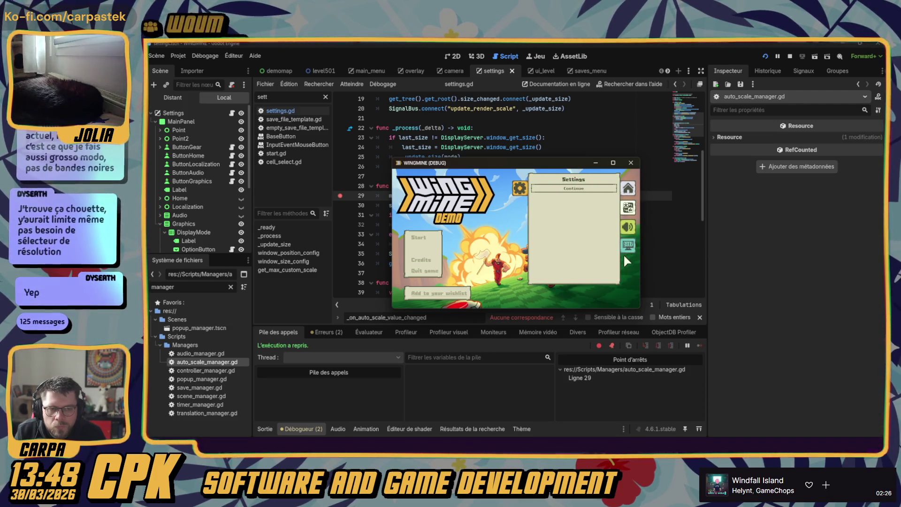
click(627, 245)
click(613, 225)
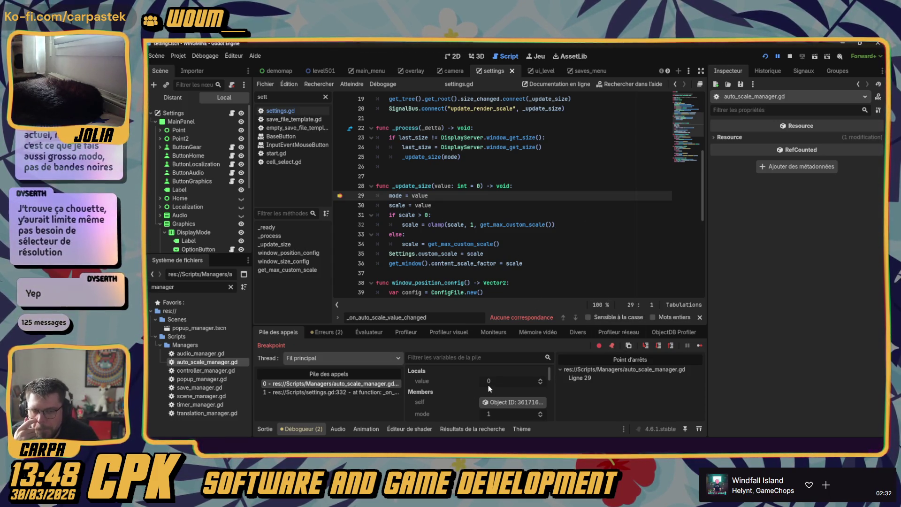
- Step through the scale update from _update_size into camera.gd, then resume the game
click(658, 346)
click(658, 346)
click(657, 346)
click(658, 346)
click(658, 346)
click(657, 346)
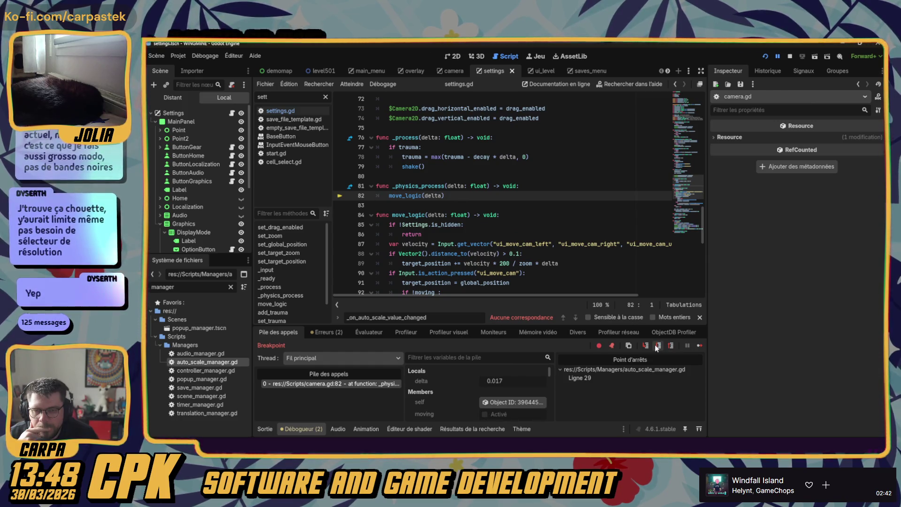
click(654, 345)
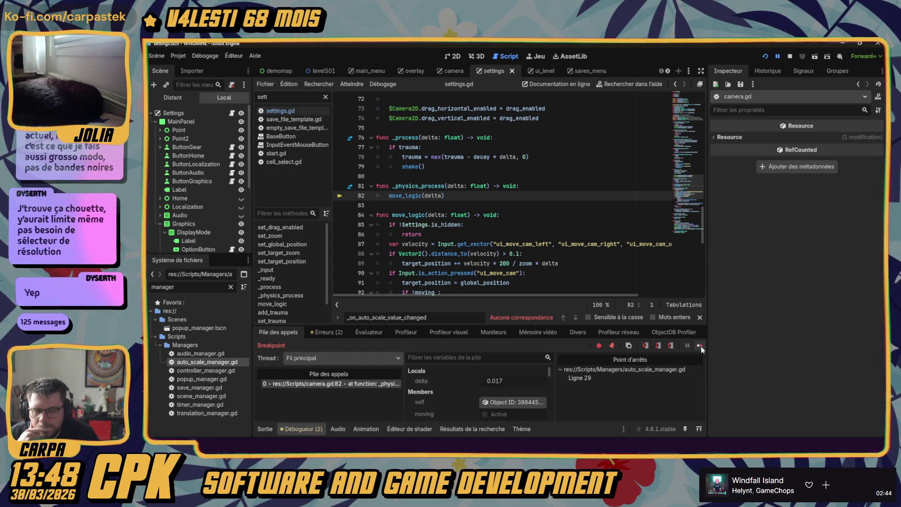
click(700, 345)
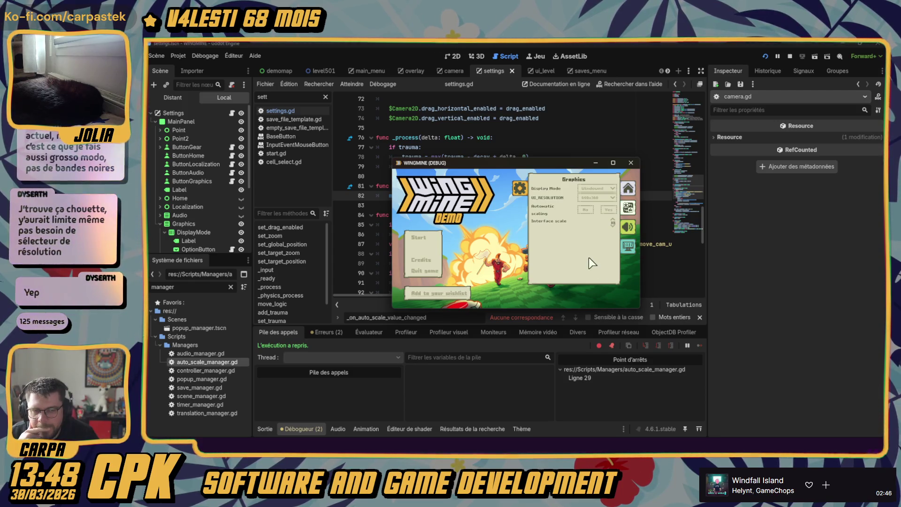
- Raise the interface scale to reach line 29 with value 2, resume, then close the game
click(612, 220)
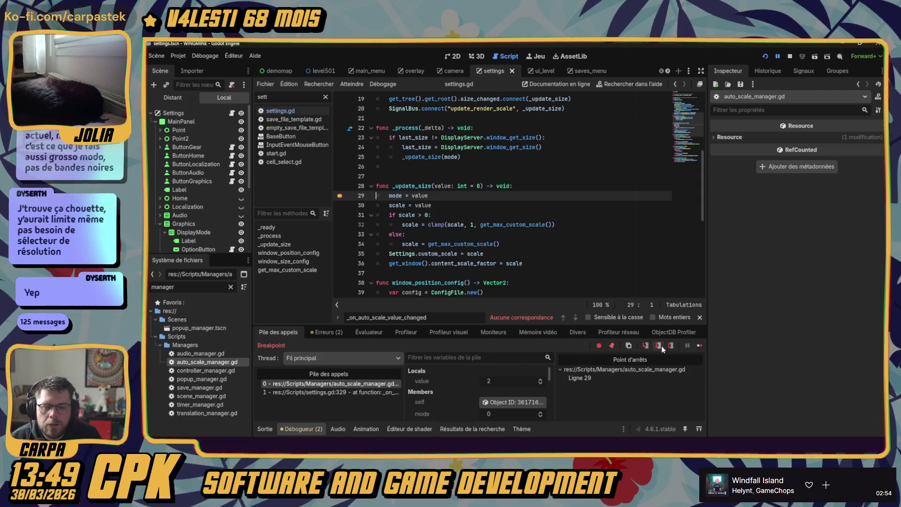
click(697, 346)
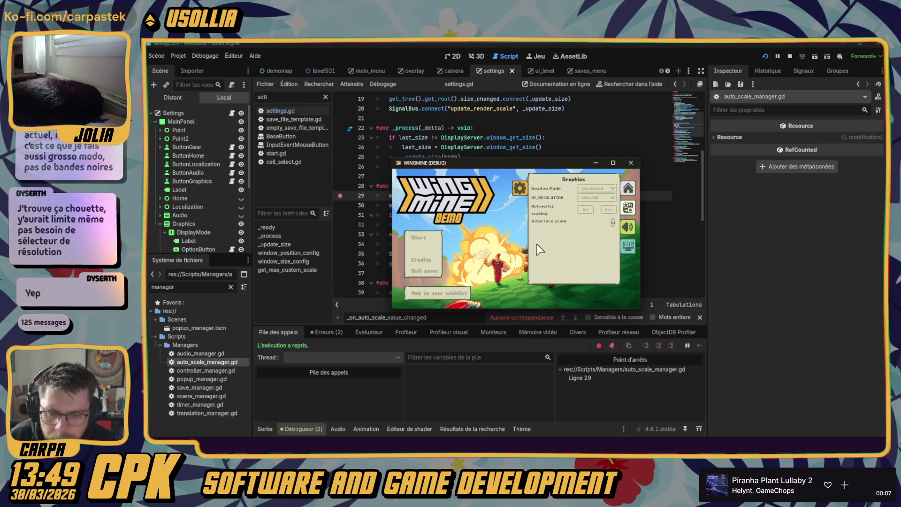
click(609, 210)
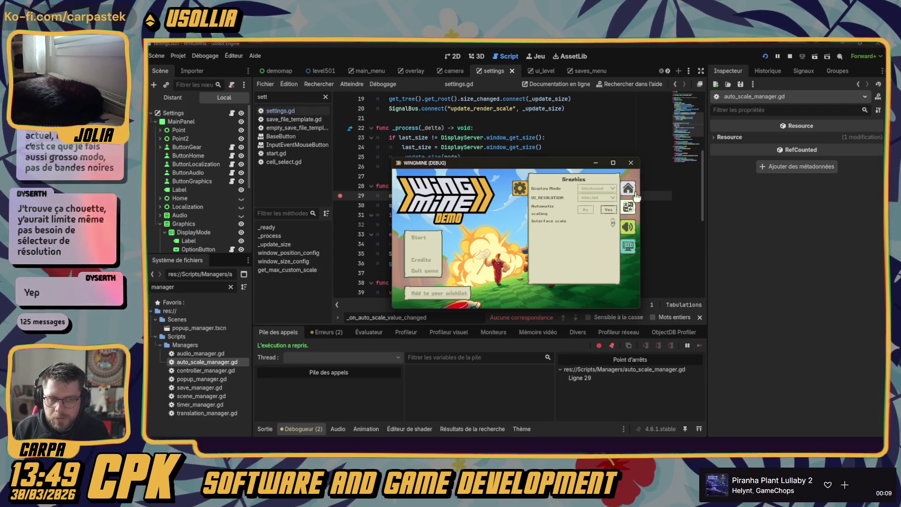
click(631, 163)
click(546, 164)
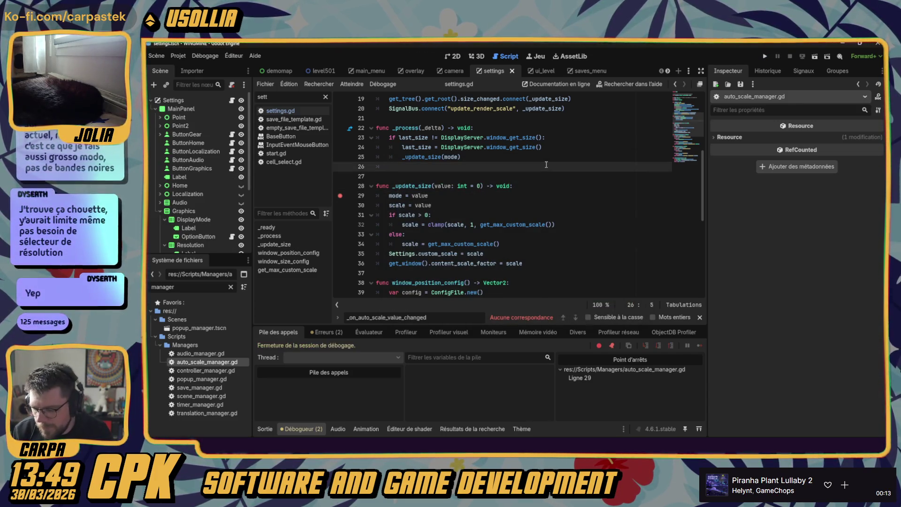